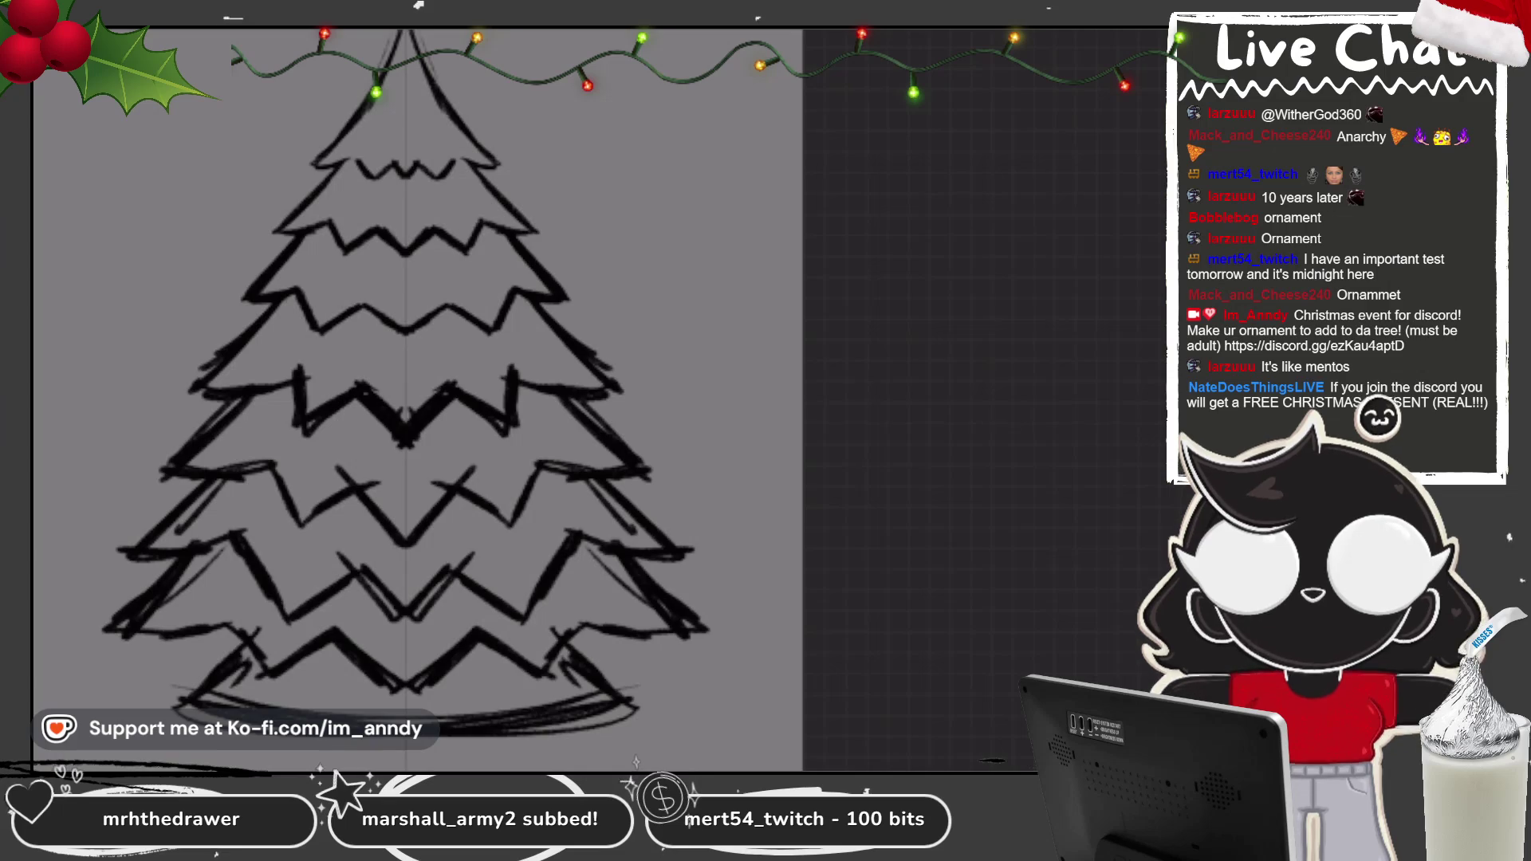
Step: Lower Layer 1's opacity so the tree sketch becomes a faint guide
scroll(478, 359, down, 2)
scroll(479, 359, up, 3)
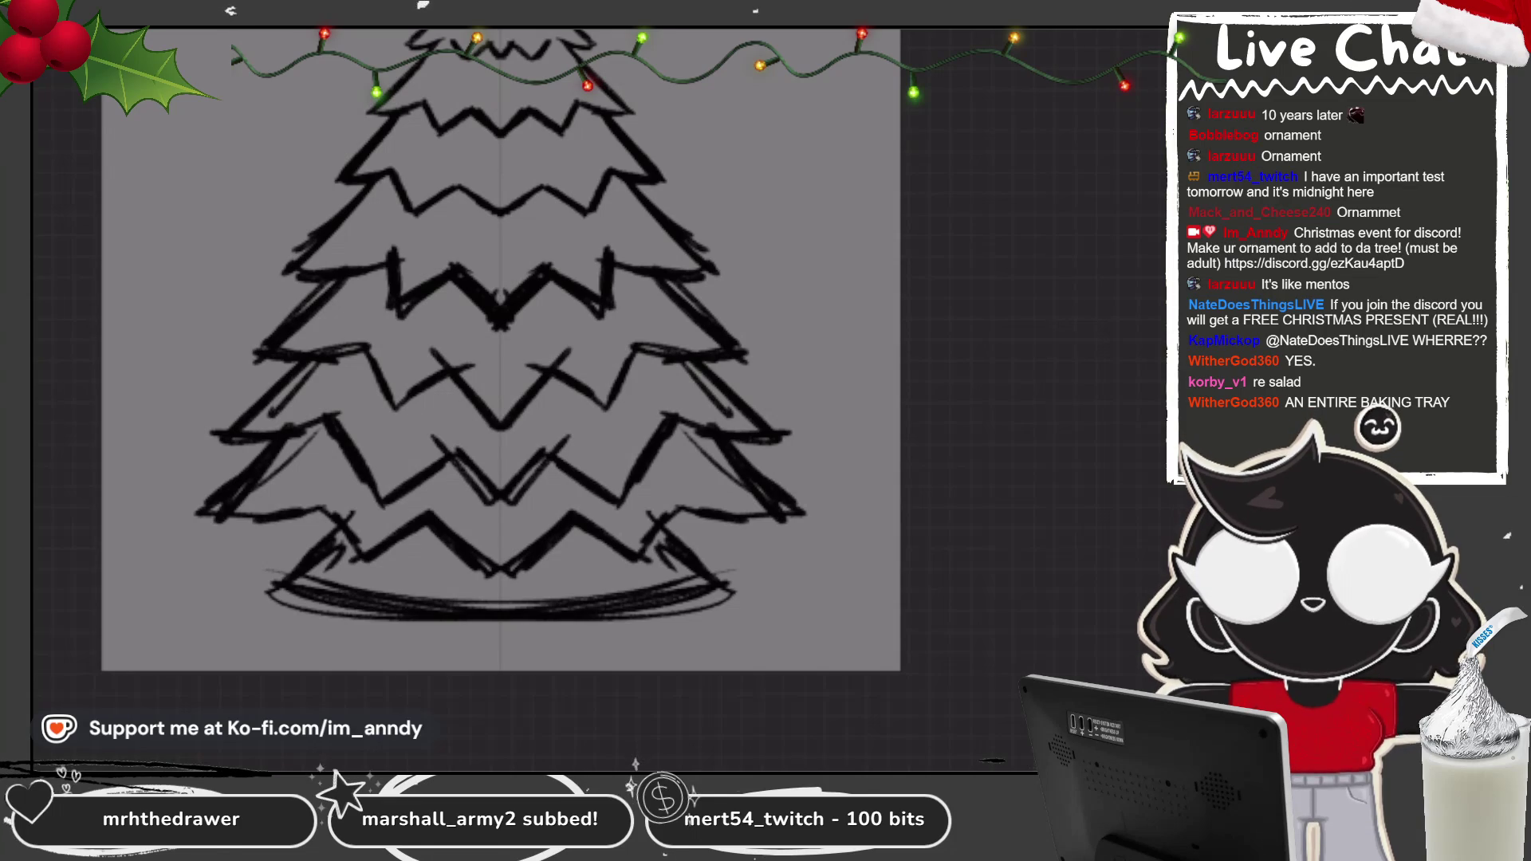
scroll(501, 351, down, 3)
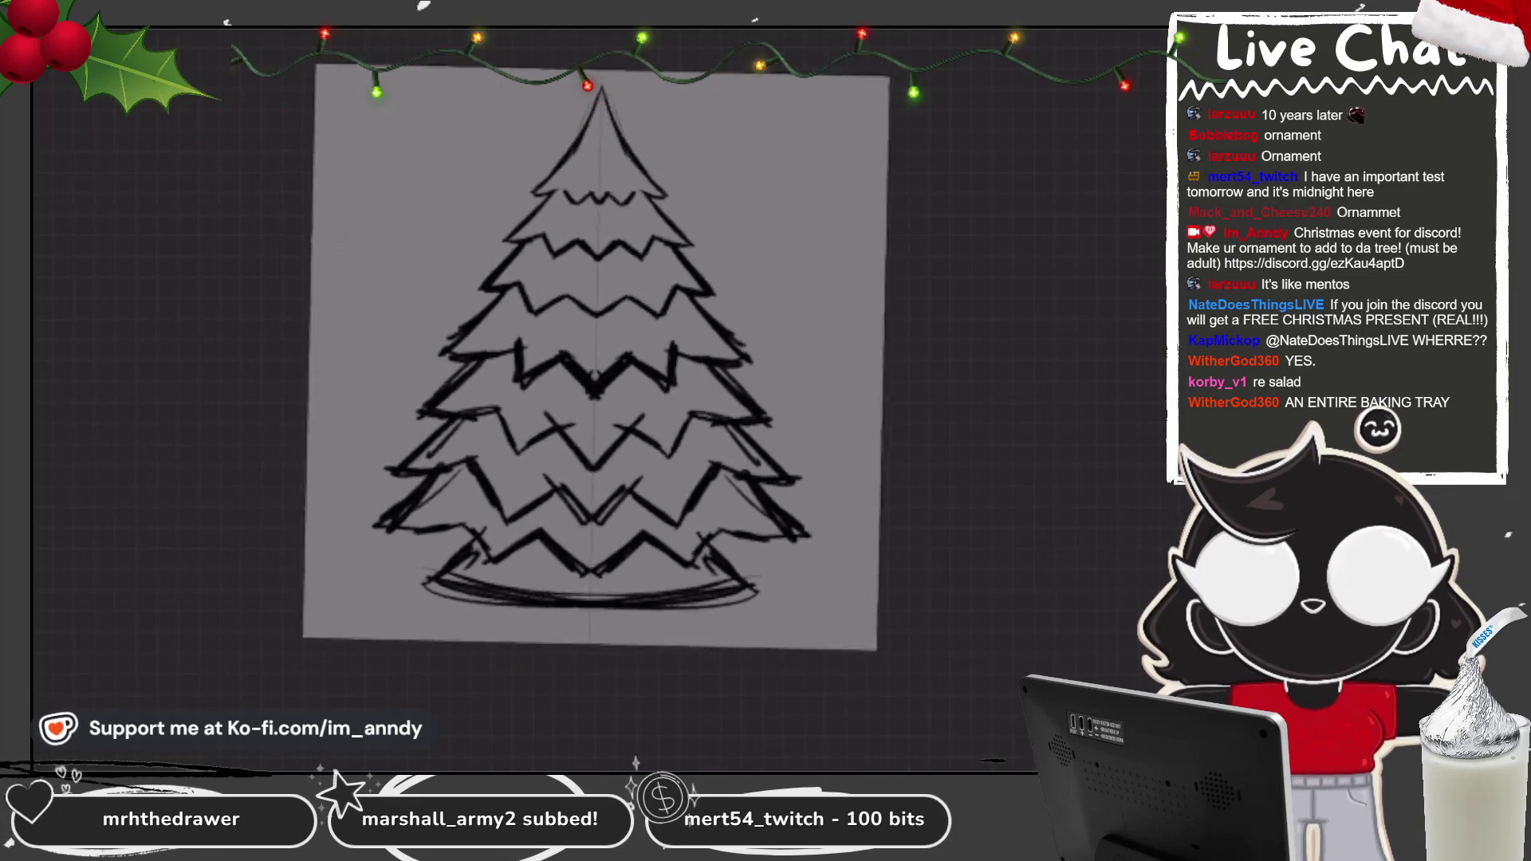
scroll(535, 367, up, 5)
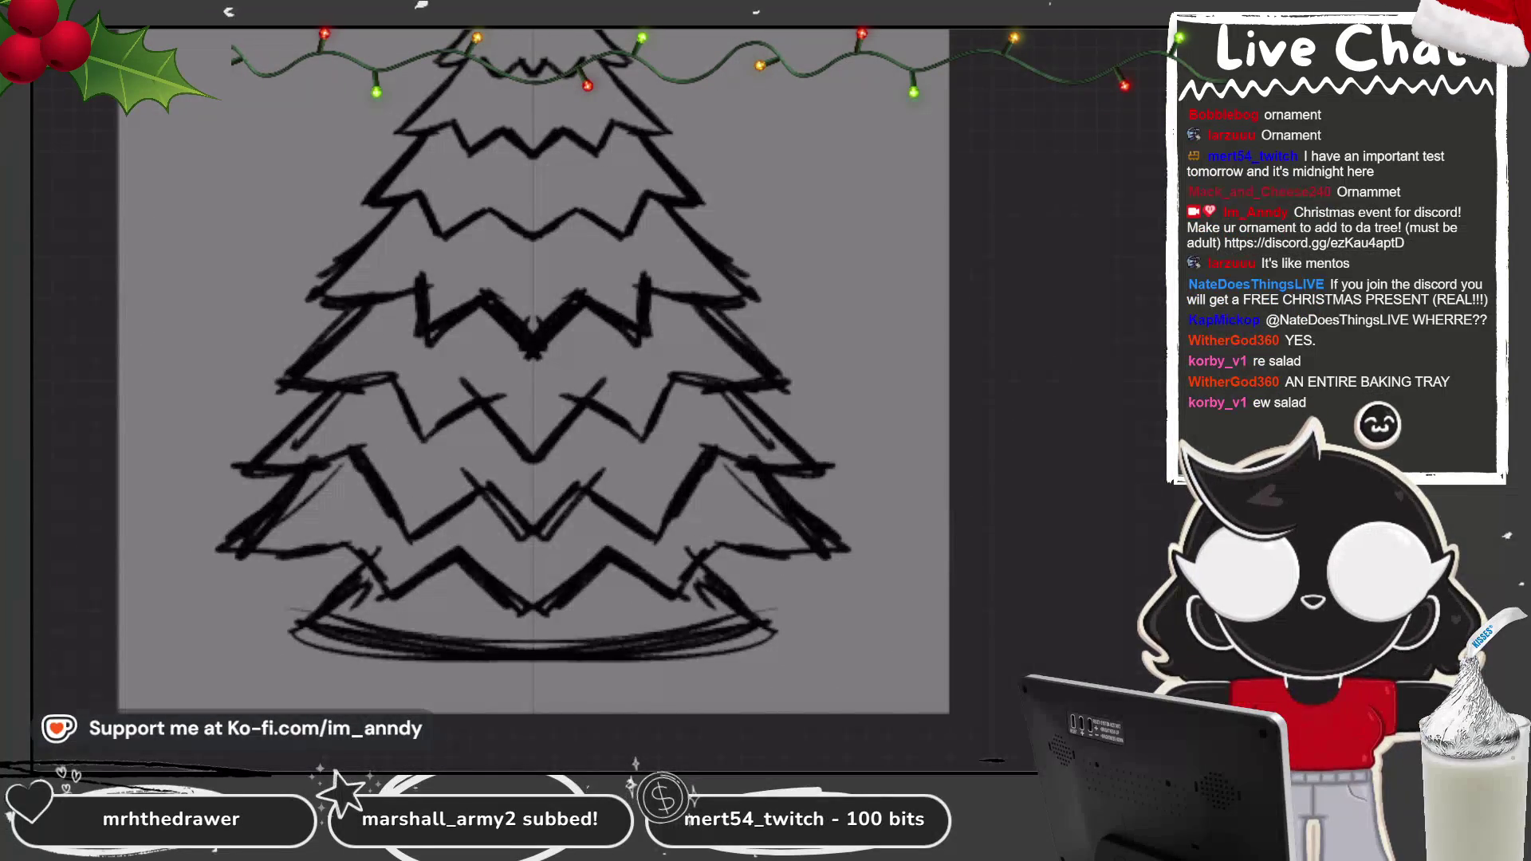
click(1134, 69)
drag(1148, 177, 882, 177)
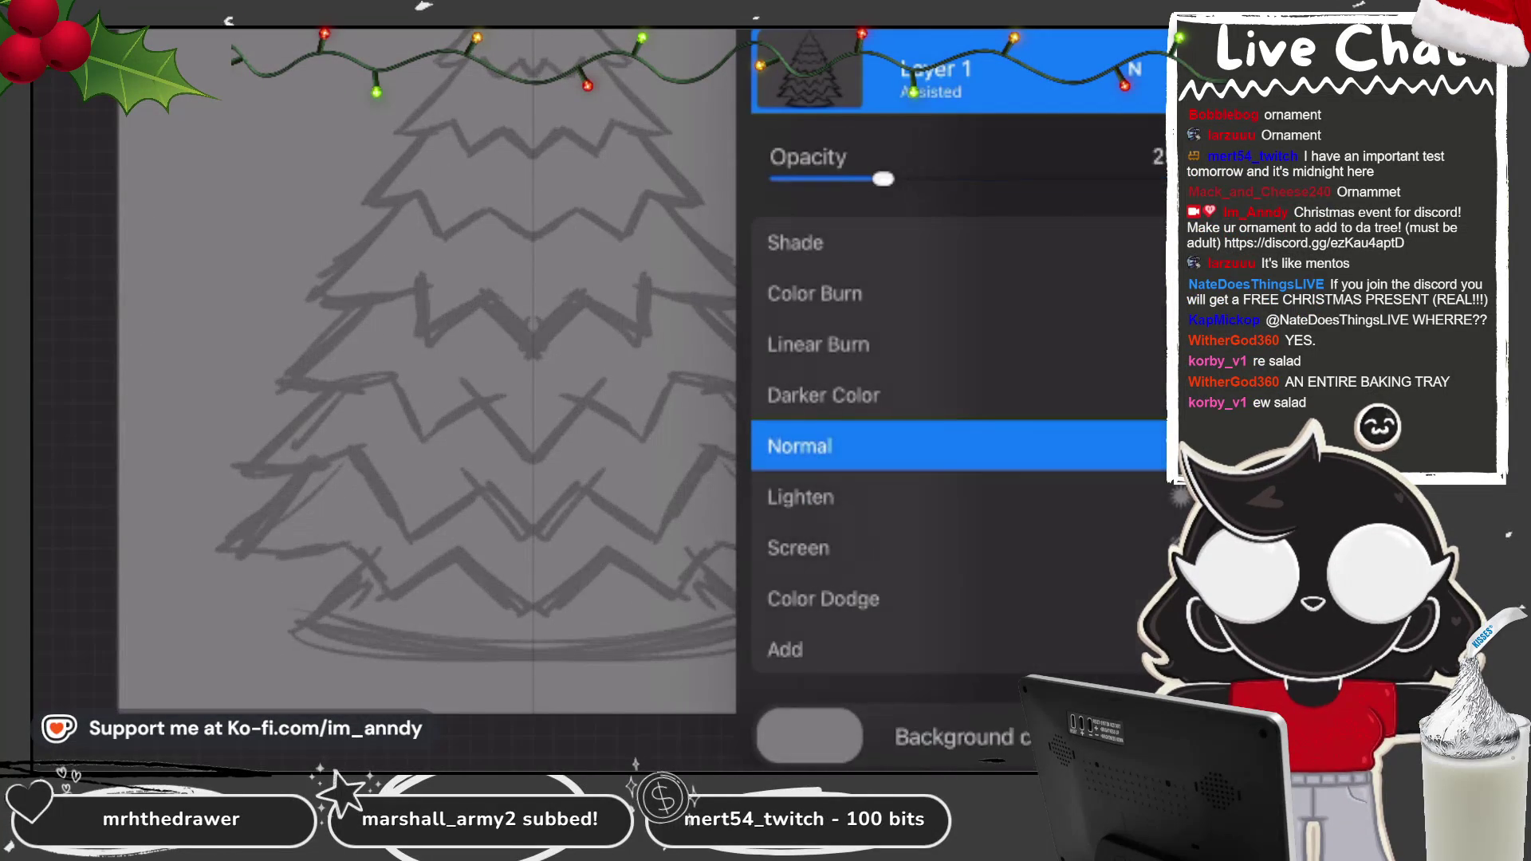
click(1134, 70)
Step: Add a new Layer 2 above the sketch with Drawing Assist enabled, then close the panels
click(941, 69)
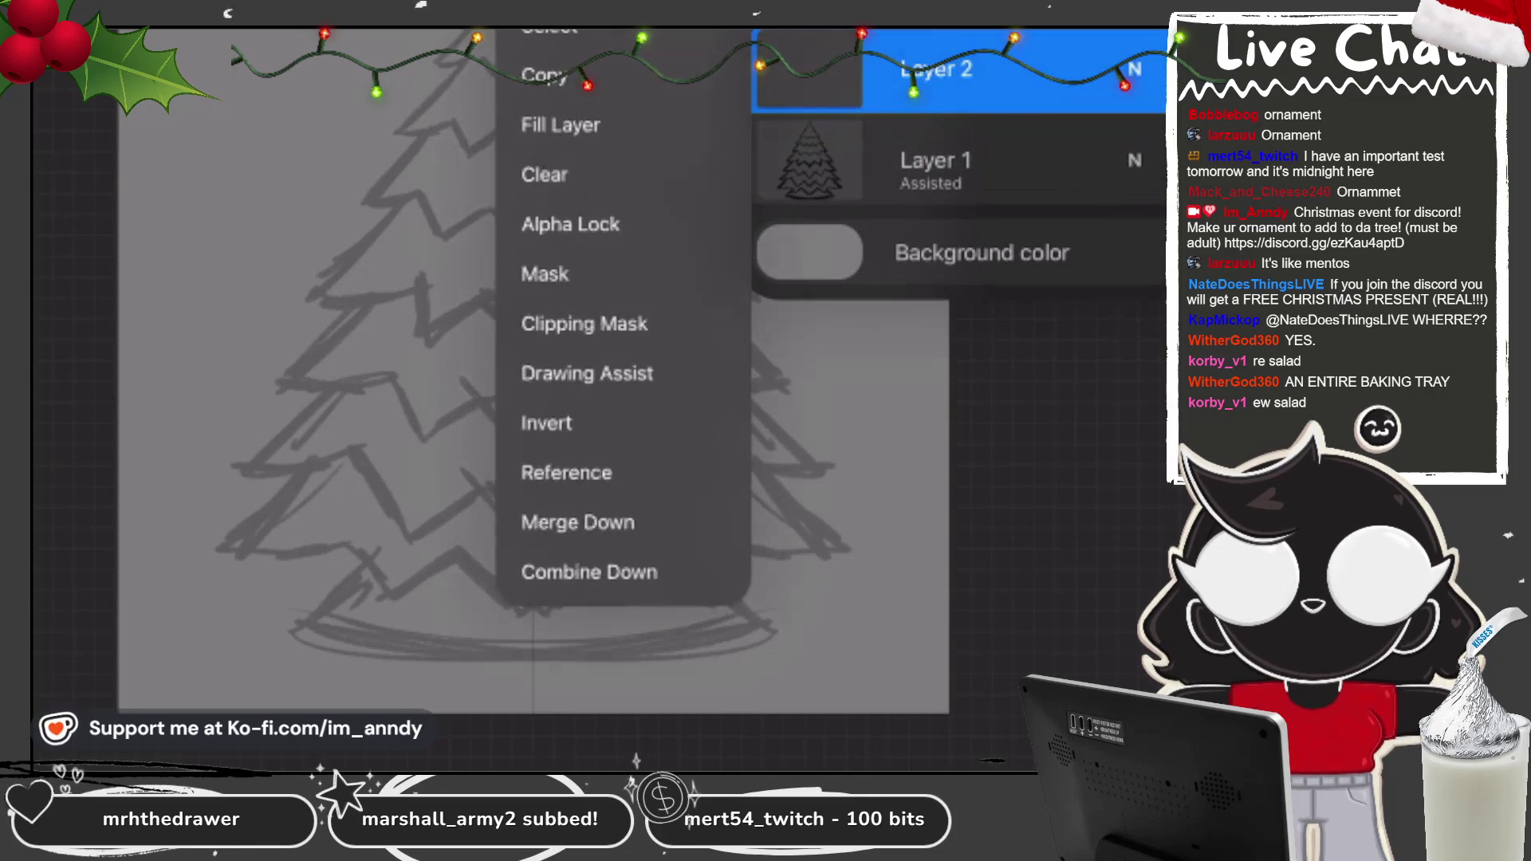
click(587, 374)
scroll(535, 399, up, 3)
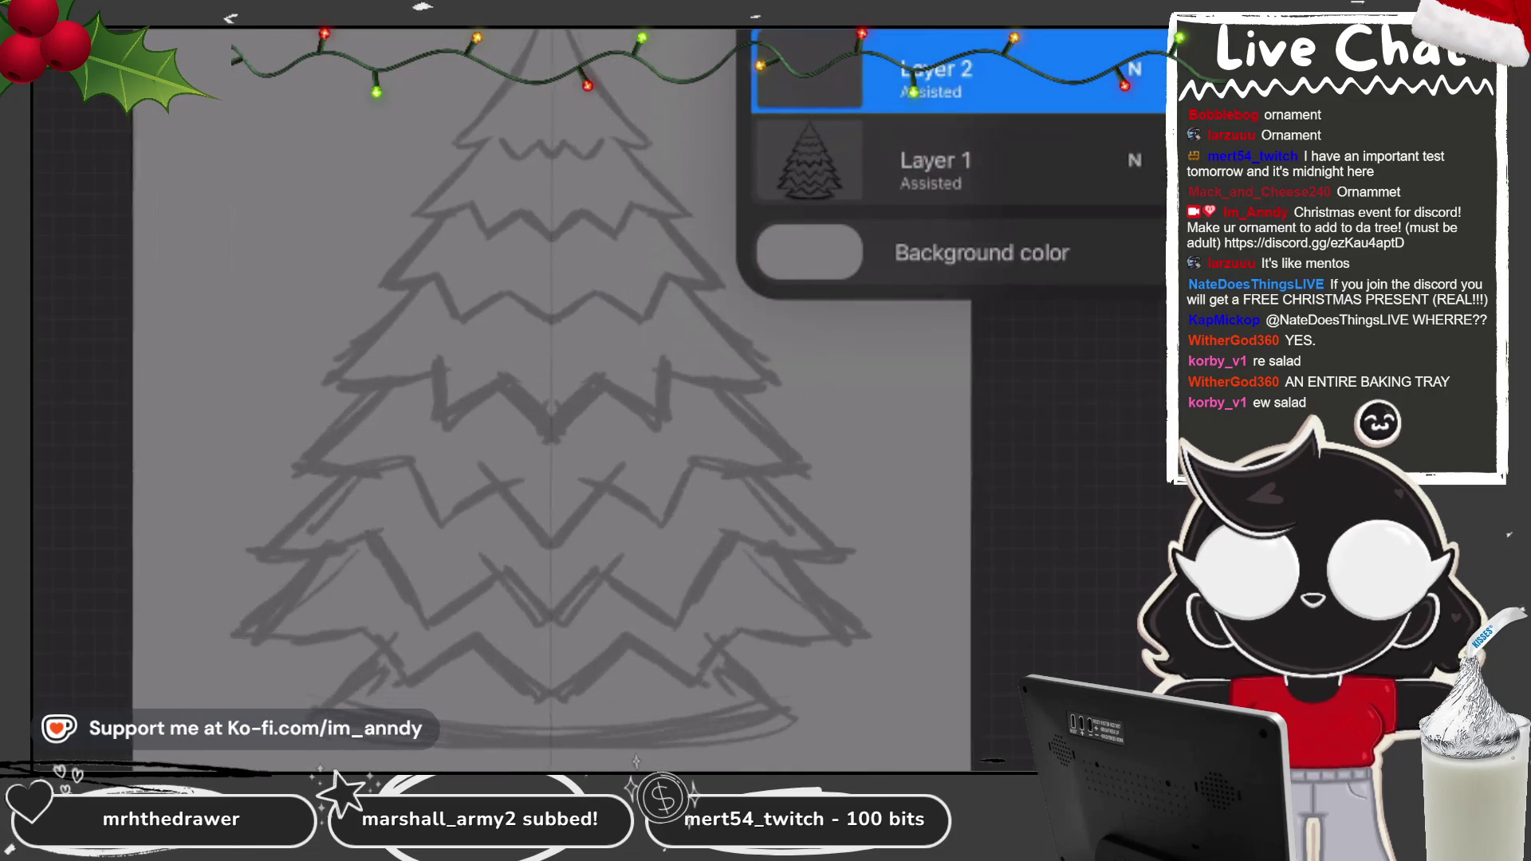
click(1134, 69)
click(1134, 69)
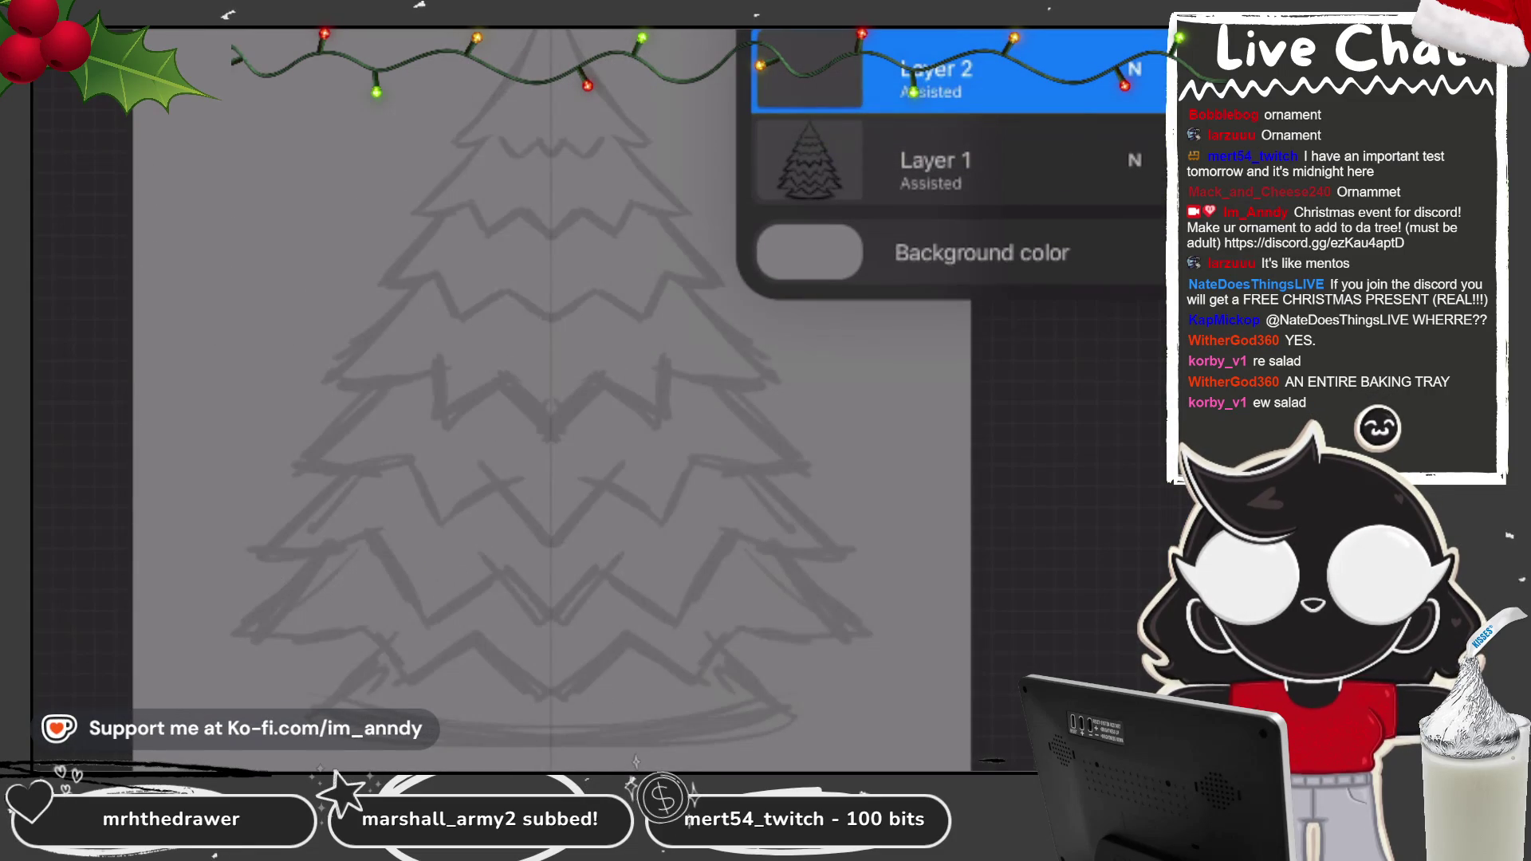
scroll(543, 398, up, 2)
key(b)
key(Escape)
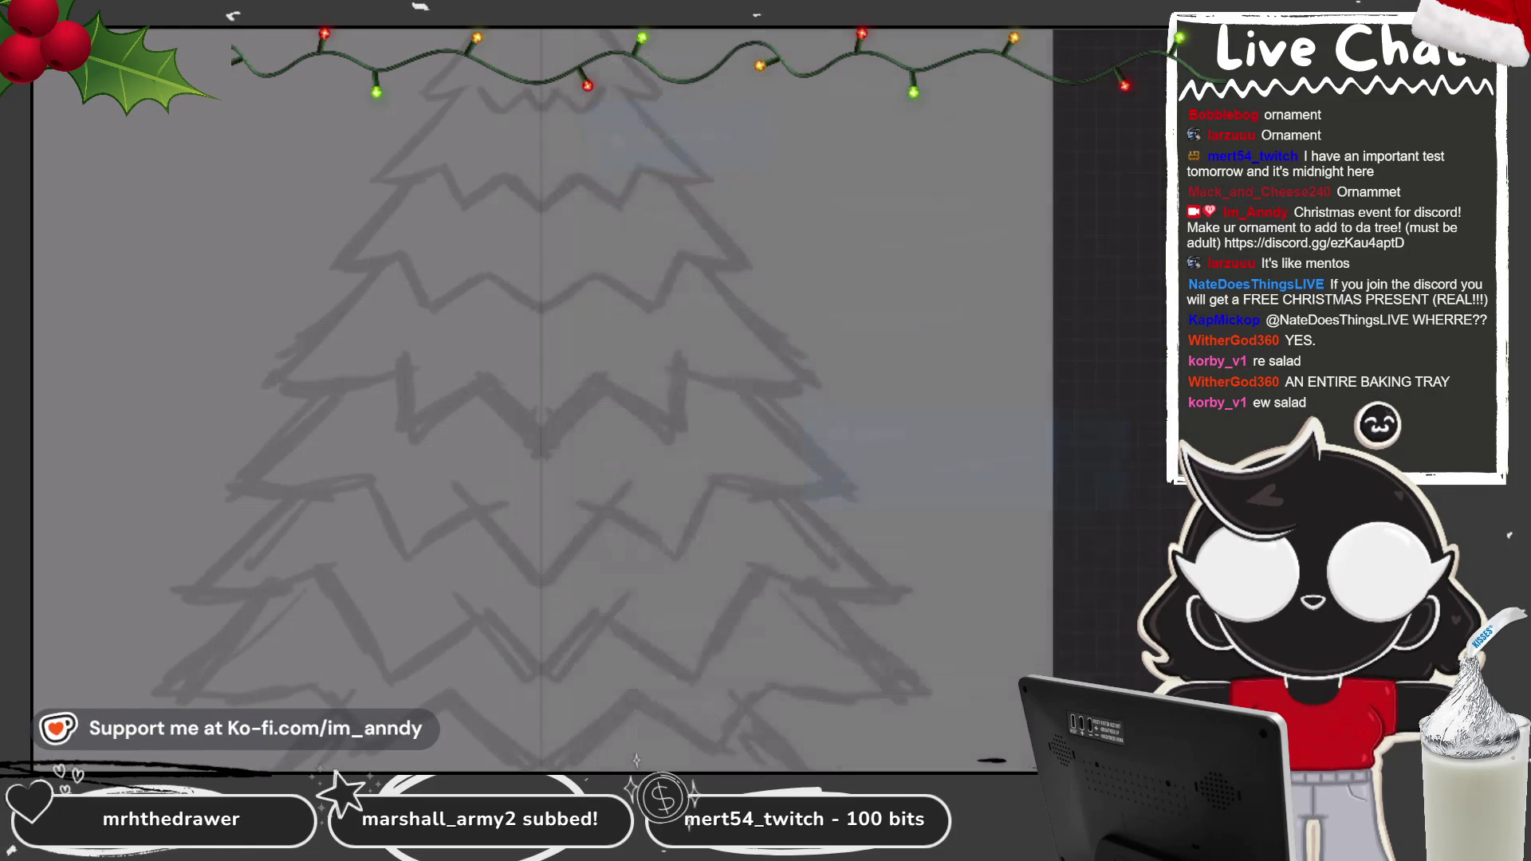
Step: Select the Inking > Technical Pen brush and ink the tree top's two long diagonal sides
key(b)
click(677, 217)
key(Escape)
drag(530, 120, 431, 295)
drag(551, 119, 642, 295)
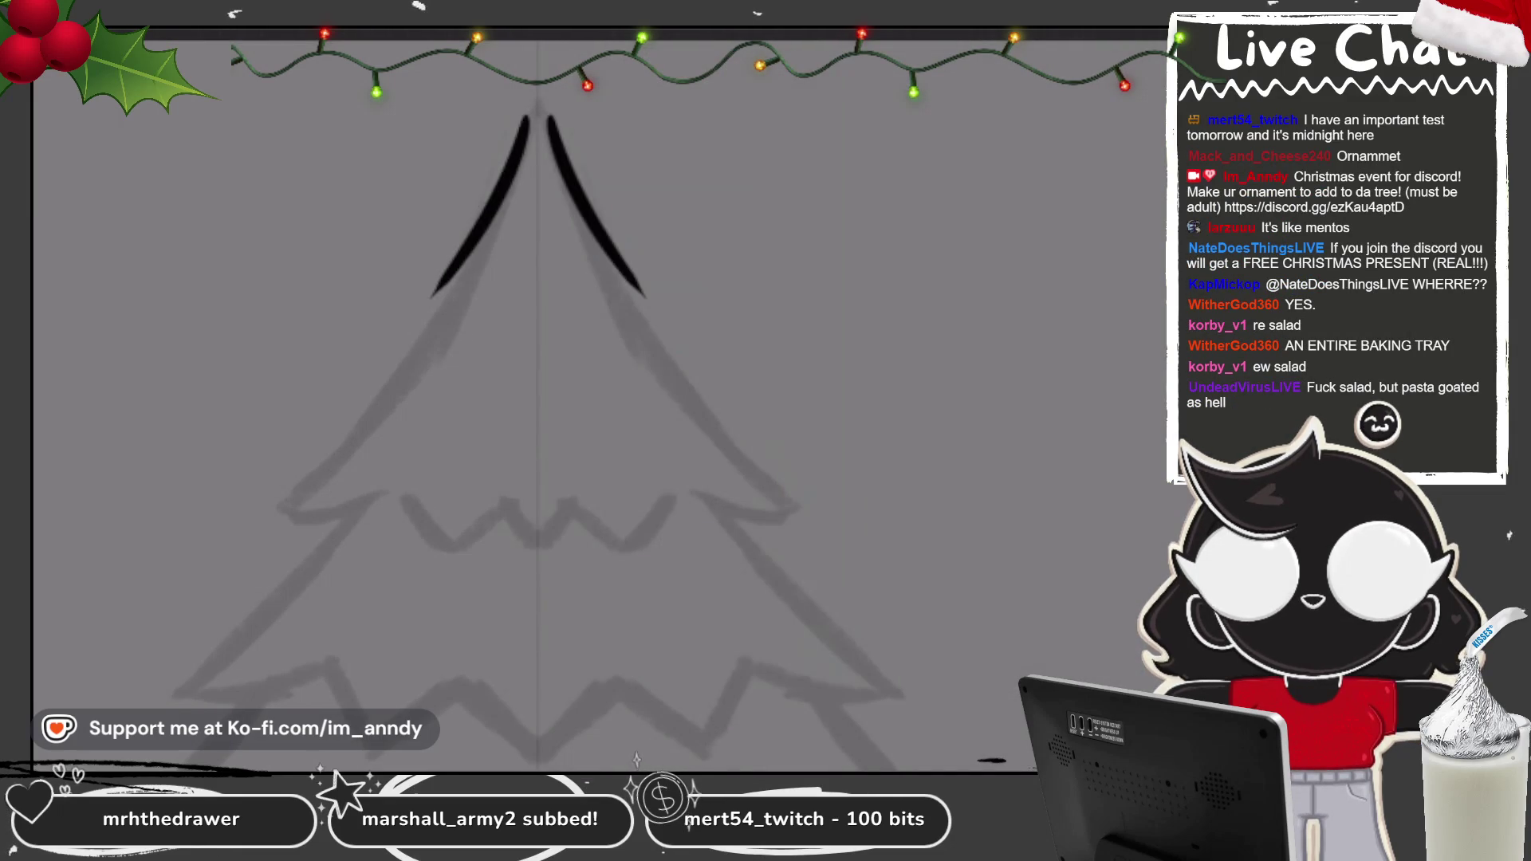
scroll(558, 399, up, 2)
key(ctrl+z)
drag(580, 40, 422, 315)
drag(584, 40, 741, 315)
Step: Redraw the tree-top lines heavier toward their tips, undoing rough hook attempts
drag(426, 313, 477, 295)
scroll(582, 398, up, 2)
key(ctrl+z)
key(ctrl+z)
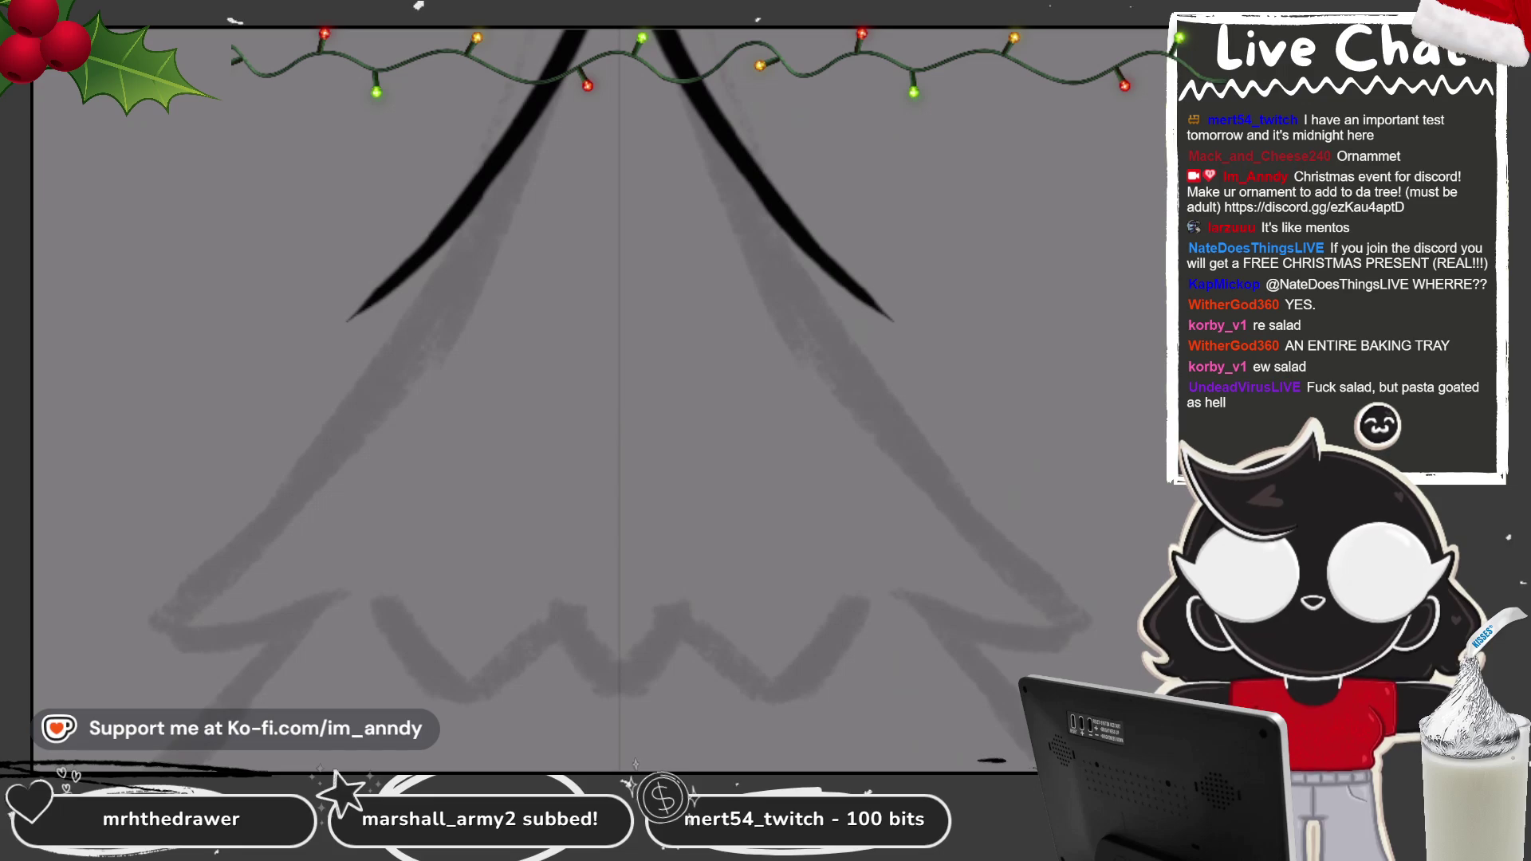
scroll(614, 399, up, 2)
key(ctrl+z)
drag(565, 139, 360, 403)
key(ctrl+z)
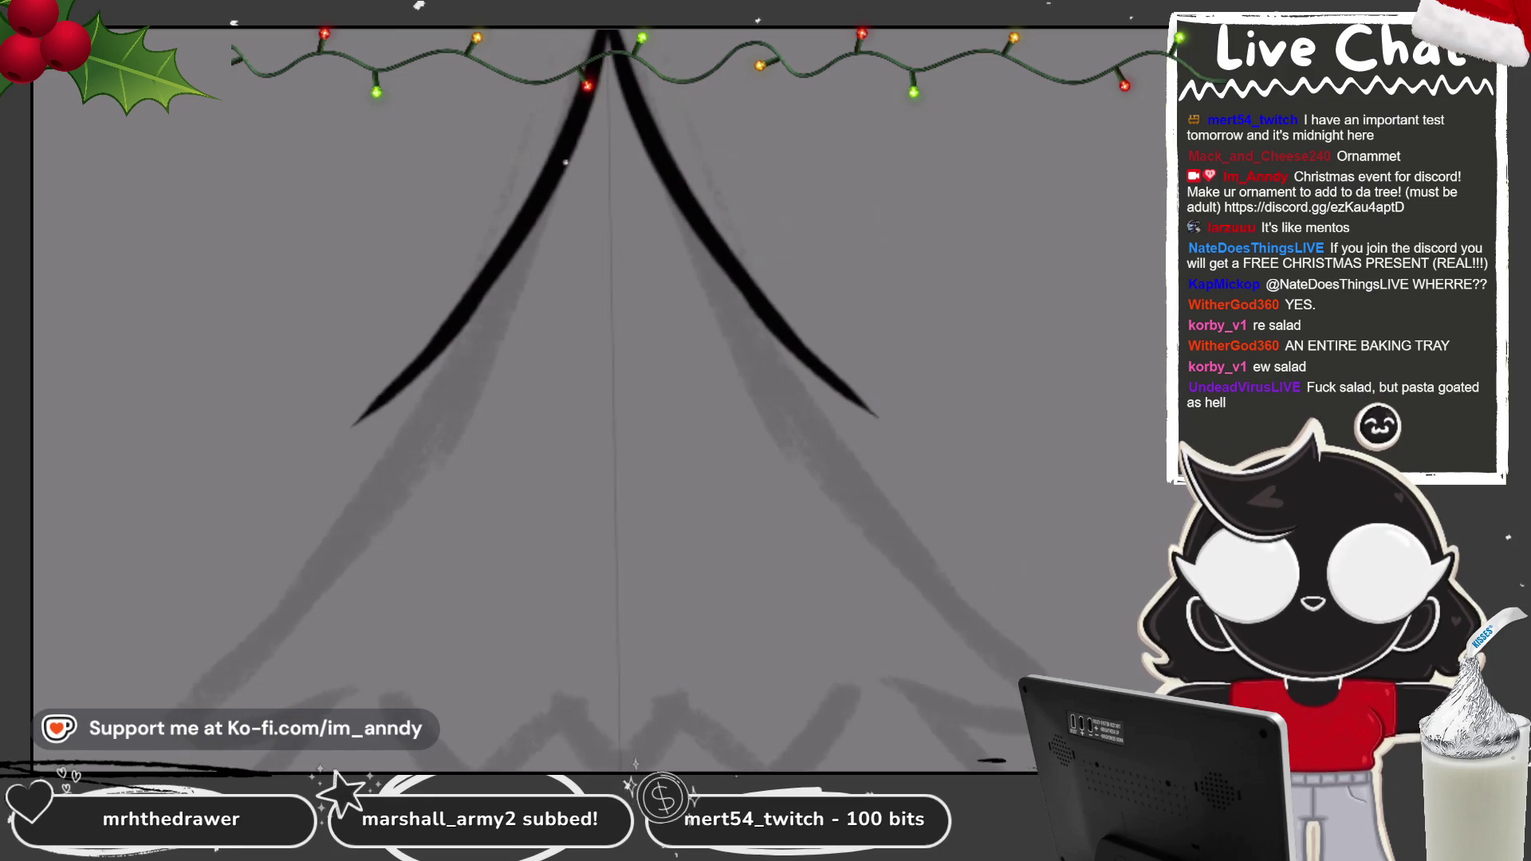
drag(566, 162, 371, 421)
drag(430, 343, 346, 427)
mouse_move(464, 297)
mouse_down()
mouse_move(383, 387)
mouse_move(497, 317)
mouse_up()
scroll(614, 399, up, 1)
Step: Add thick, lengthened hooked return strokes at both lower tips of the top tier
drag(935, 283, 820, 263)
drag(467, 332, 510, 305)
drag(906, 281, 805, 261)
drag(436, 347, 523, 297)
scroll(614, 399, up, 1)
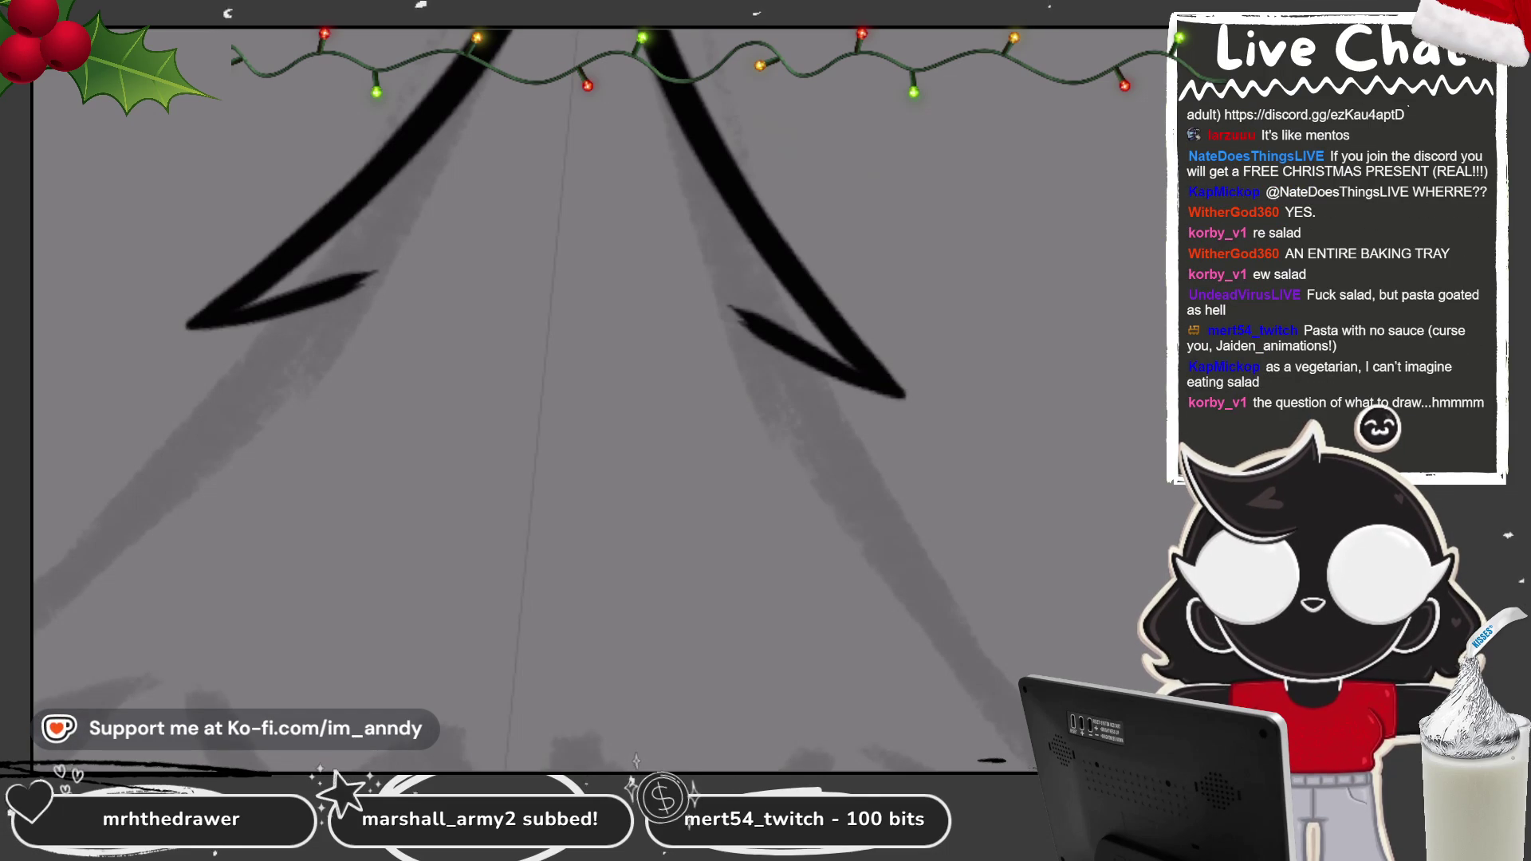
drag(371, 275, 199, 323)
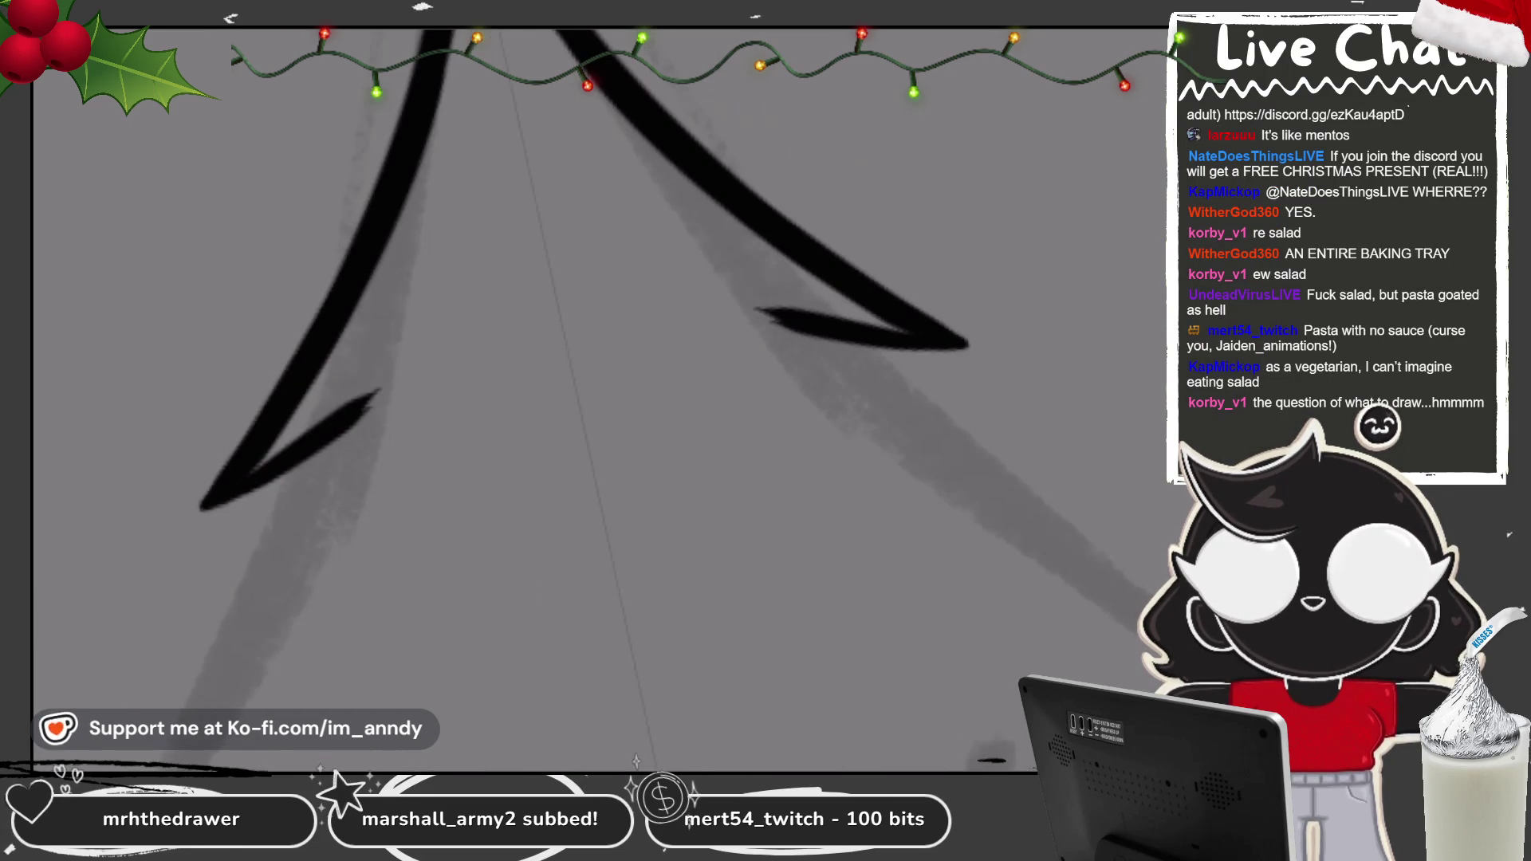
drag(558, 359, 510, 375)
drag(389, 408, 423, 399)
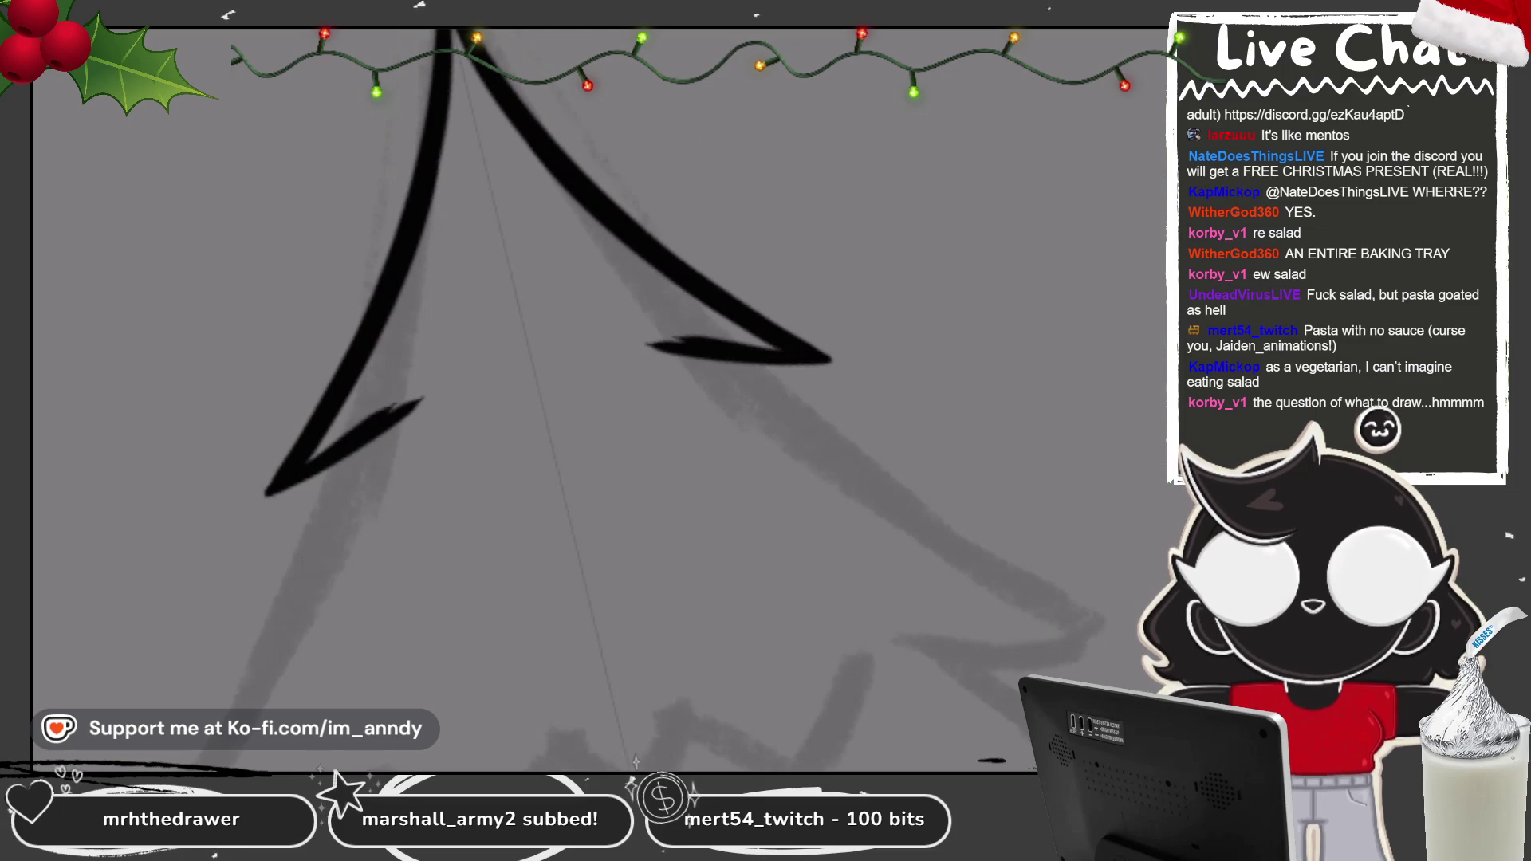
Step: Draw the middle zigzag joining both hooks along the tier's lower edge
mouse_move(311, 461)
mouse_down()
mouse_move(423, 395)
mouse_move(502, 403)
mouse_up()
drag(635, 451, 479, 415)
mouse_move(403, 351)
mouse_down()
mouse_move(477, 489)
mouse_move(479, 470)
mouse_up()
scroll(478, 488, down, 5)
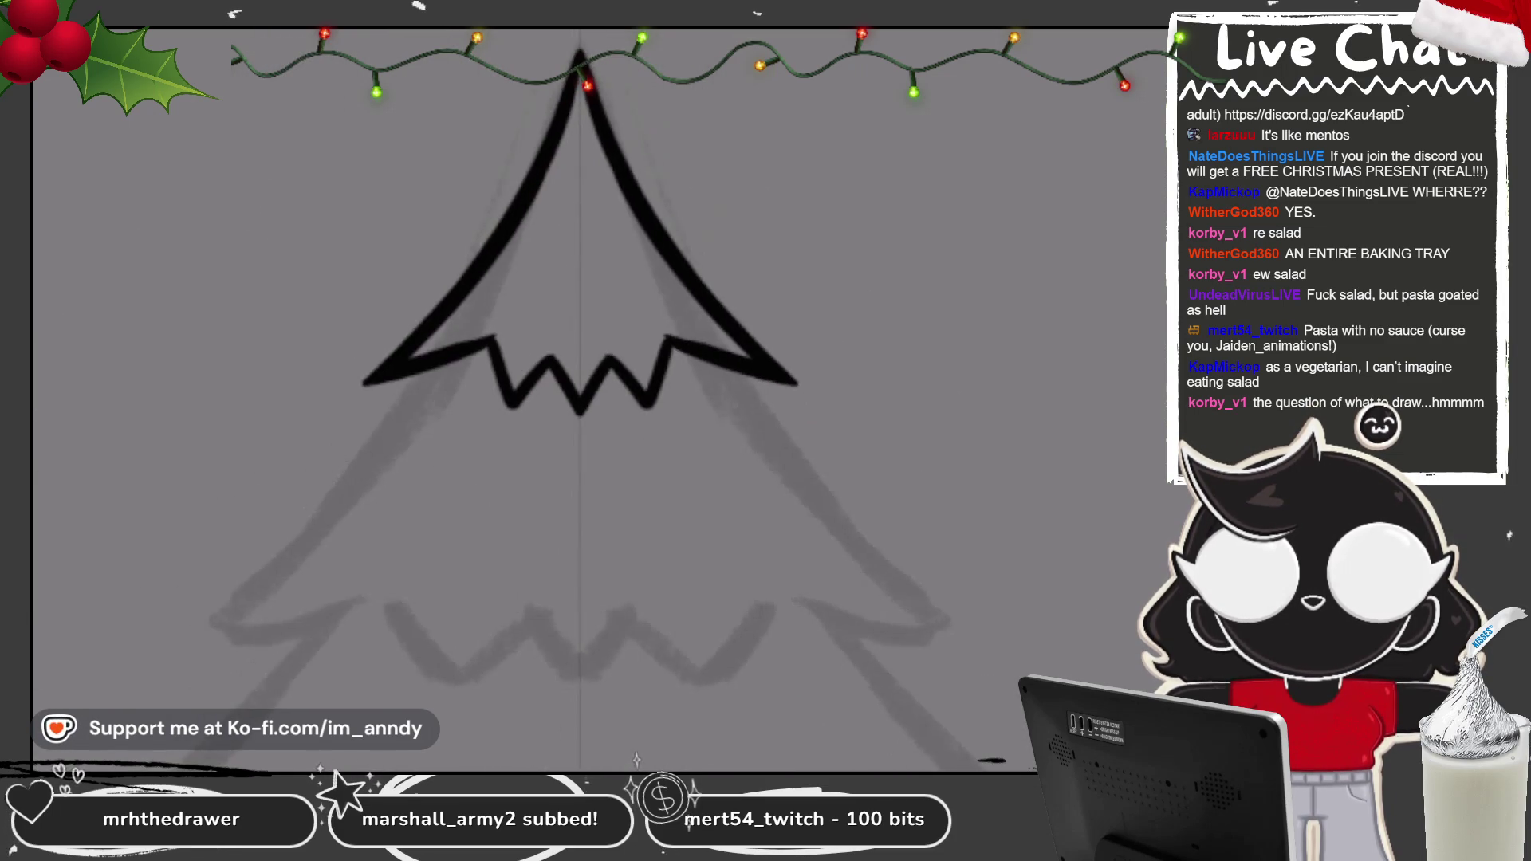
scroll(612, 274, up, 5)
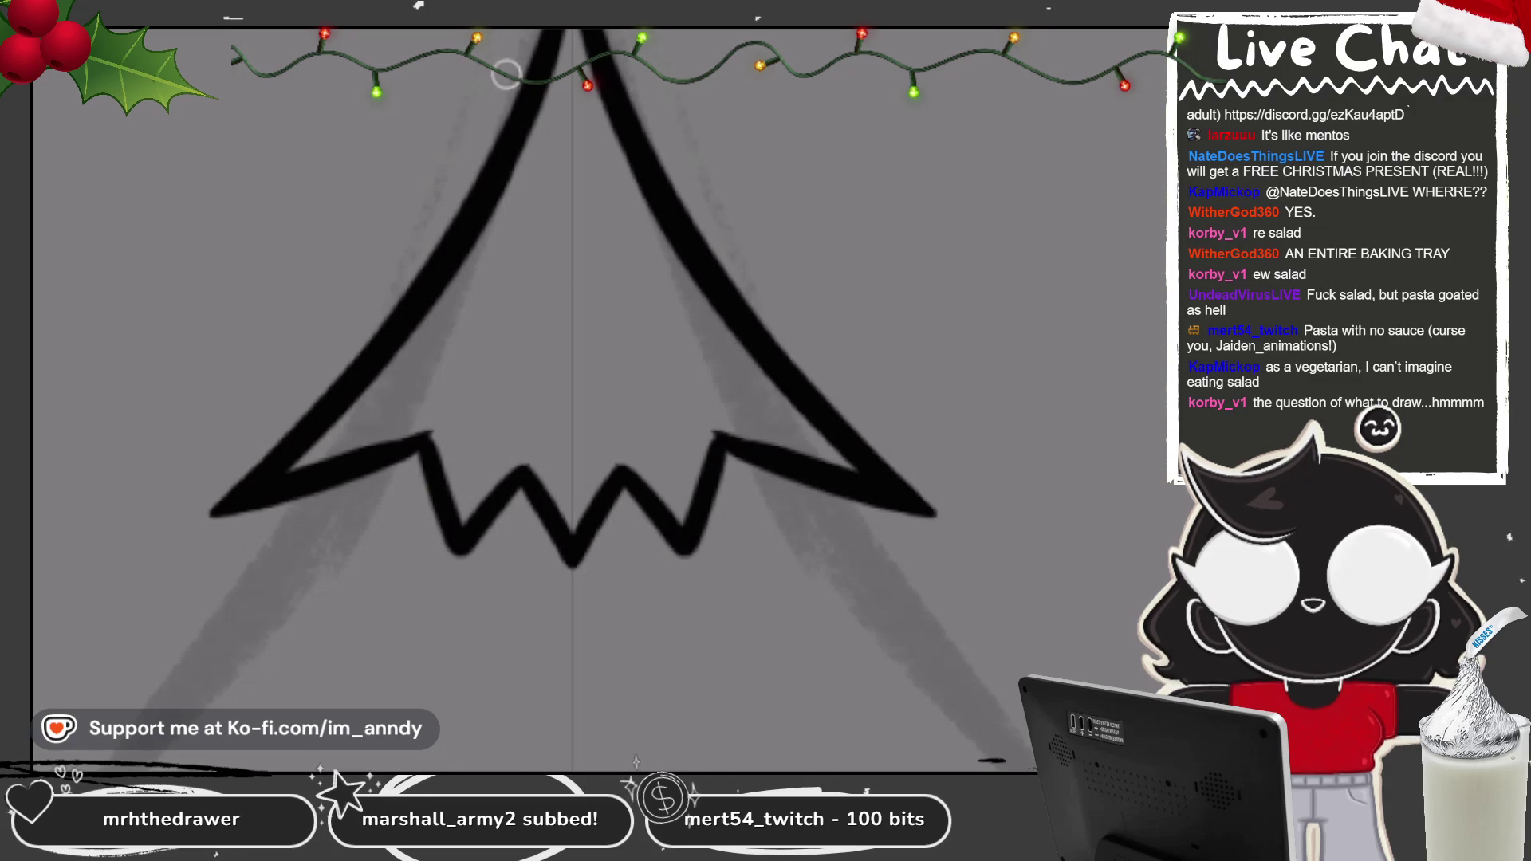
Step: Erase the old outer diagonal outlines and redraw a new side outline
mouse_move(512, 211)
mouse_down()
mouse_move(414, 325)
mouse_move(171, 515)
mouse_move(351, 374)
mouse_move(540, 62)
mouse_up()
mouse_move(515, 136)
mouse_down()
mouse_move(348, 356)
mouse_move(199, 492)
mouse_move(268, 442)
mouse_up()
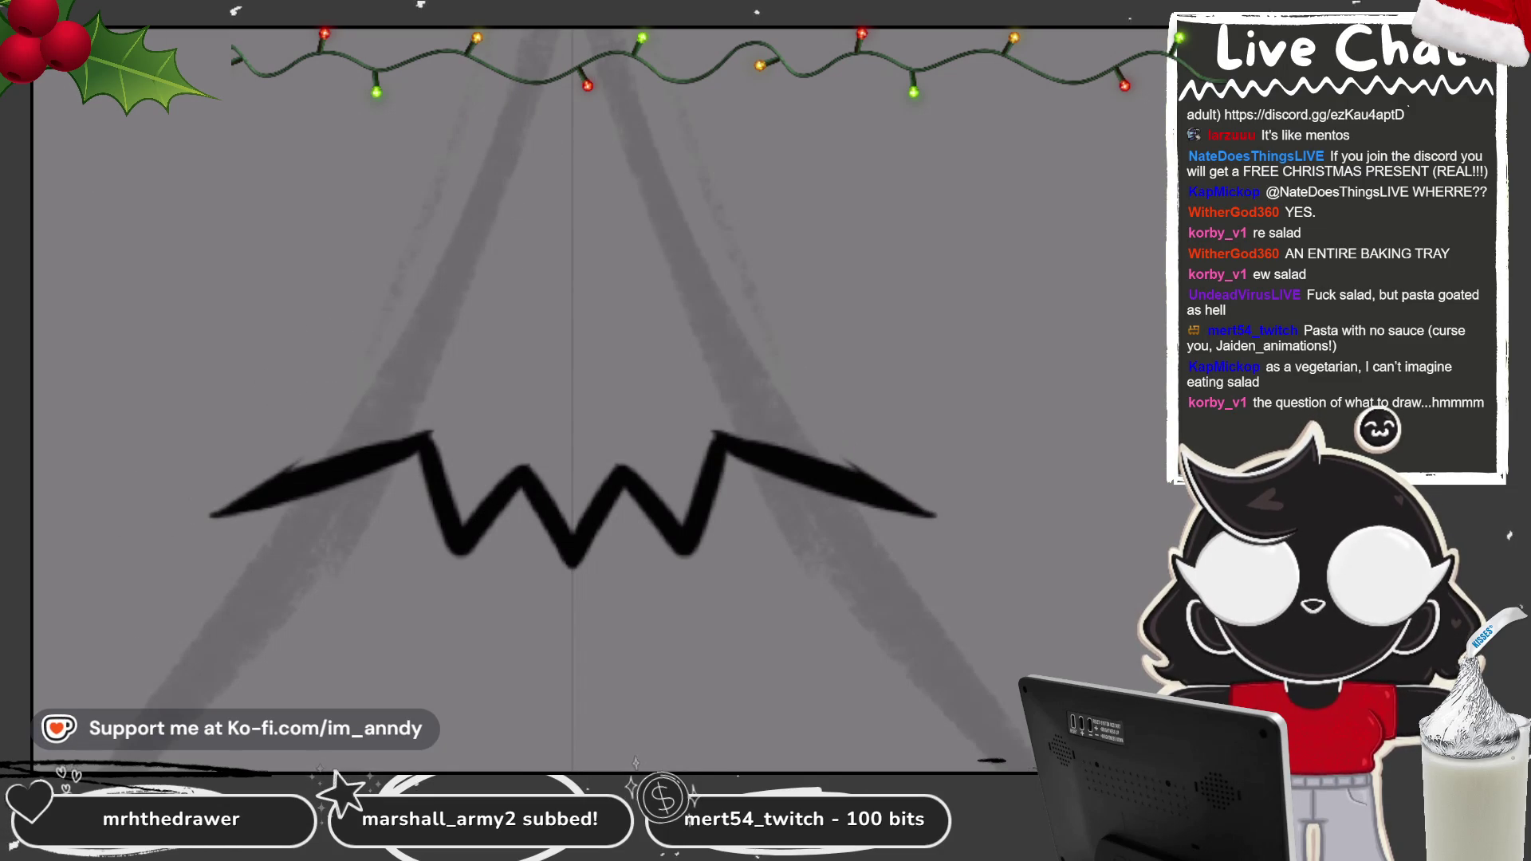
mouse_move(542, 32)
mouse_down()
mouse_move(363, 263)
mouse_move(299, 303)
mouse_up()
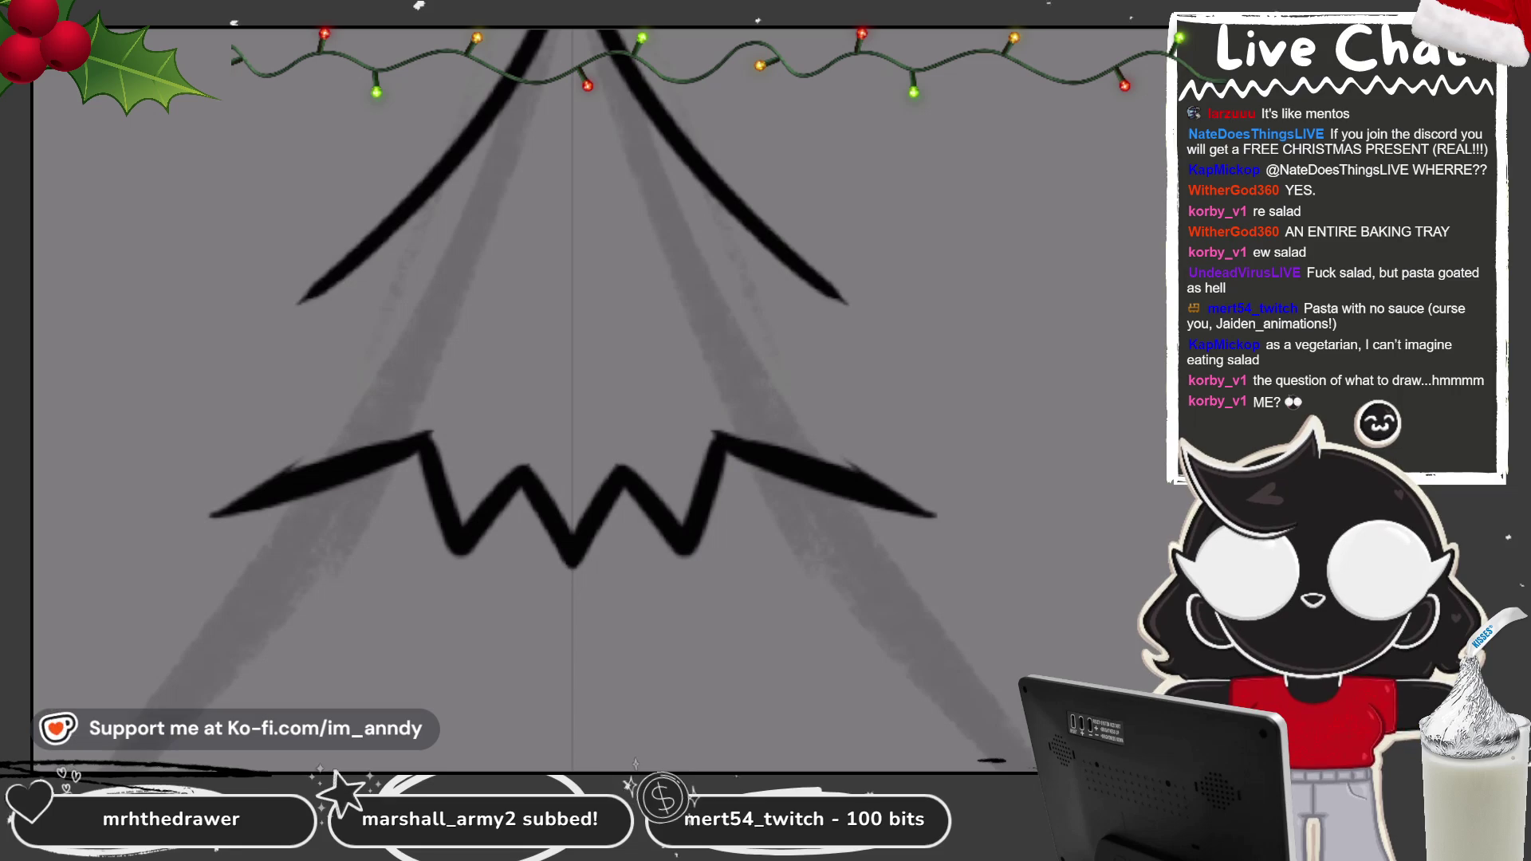
key(ctrl+z)
key(ctrl+z)
drag(550, 33, 386, 341)
key(ctrl+z)
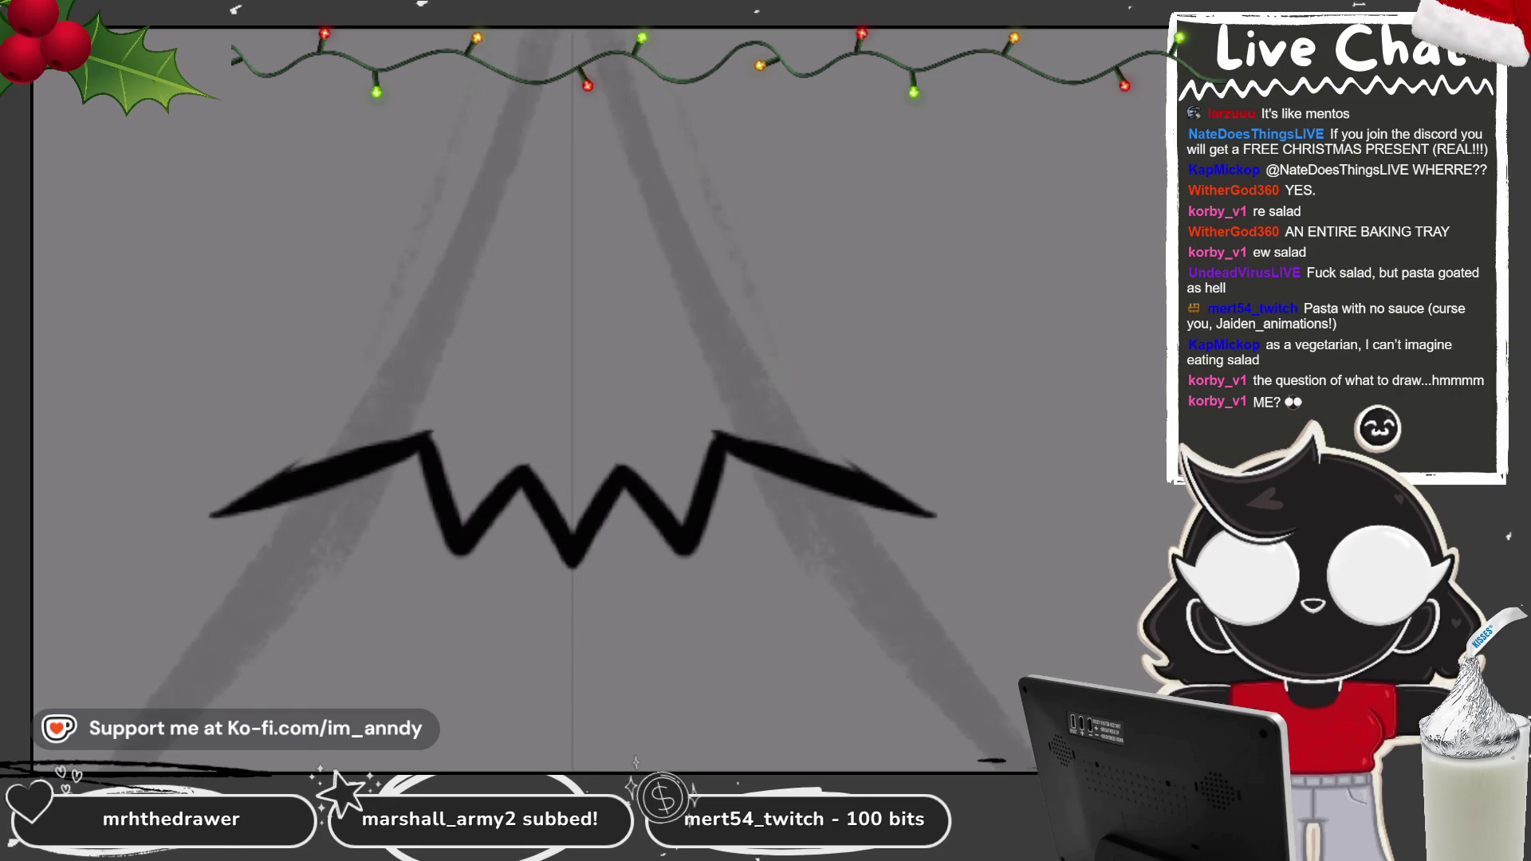
scroll(590, 319, down, 1)
mouse_move(586, 60)
mouse_down()
mouse_move(425, 333)
mouse_move(319, 399)
mouse_move(415, 392)
mouse_up()
key(ctrl+z)
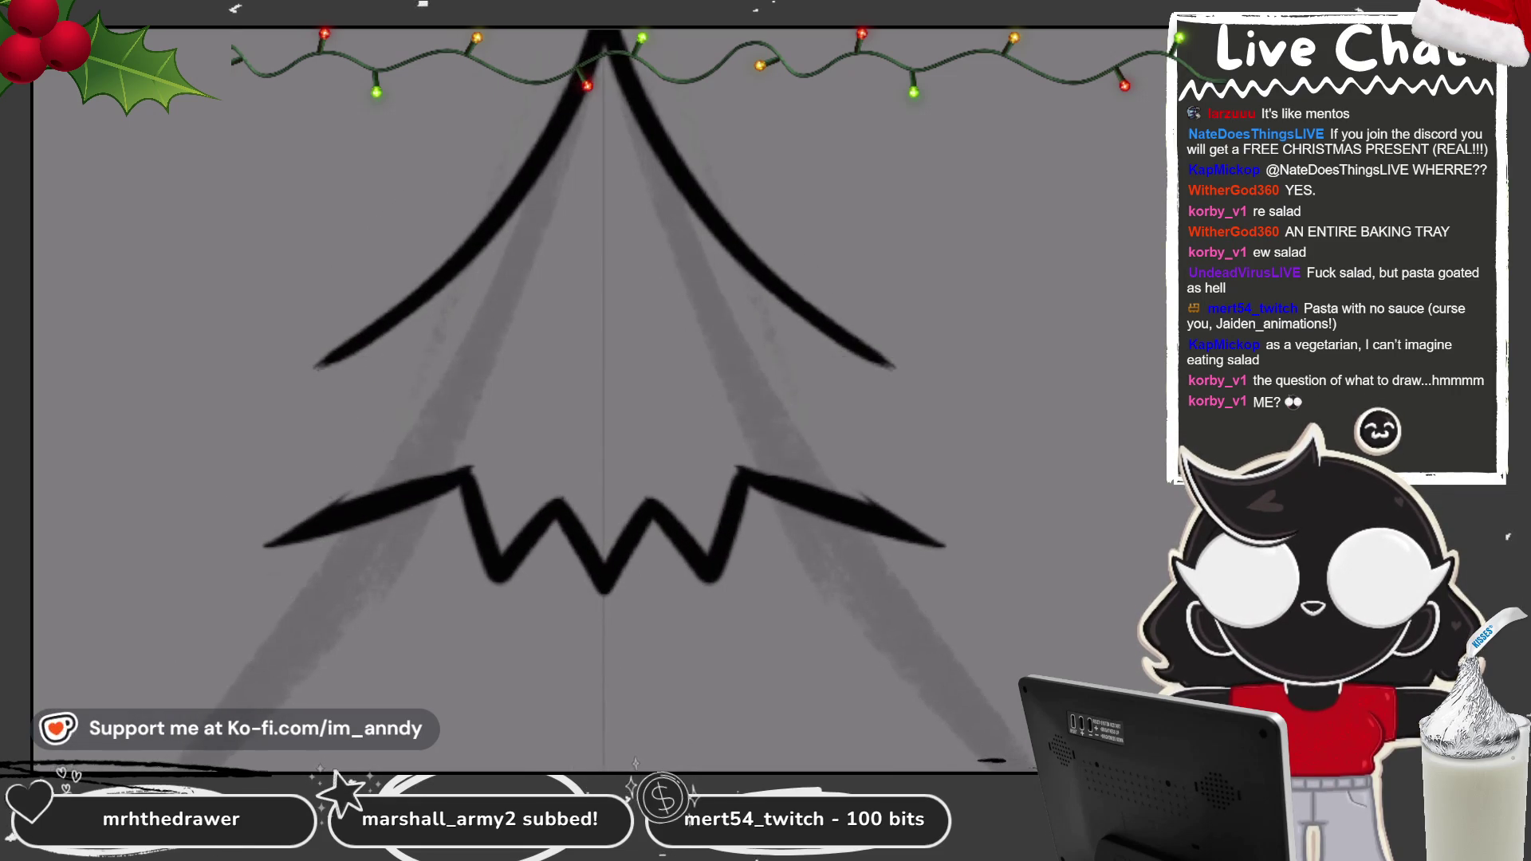
scroll(415, 392, up, 2)
Step: Extend the left outline down toward the zigzag, undoing stray hook strokes
mouse_move(338, 308)
mouse_down()
mouse_move(316, 329)
mouse_move(502, 277)
mouse_up()
key(ctrl+z)
mouse_move(319, 327)
mouse_down()
mouse_move(431, 293)
mouse_move(488, 254)
mouse_move(343, 514)
mouse_up()
key(ctrl+z)
drag(475, 263, 339, 494)
key(ctrl+z)
scroll(598, 399, down, 4)
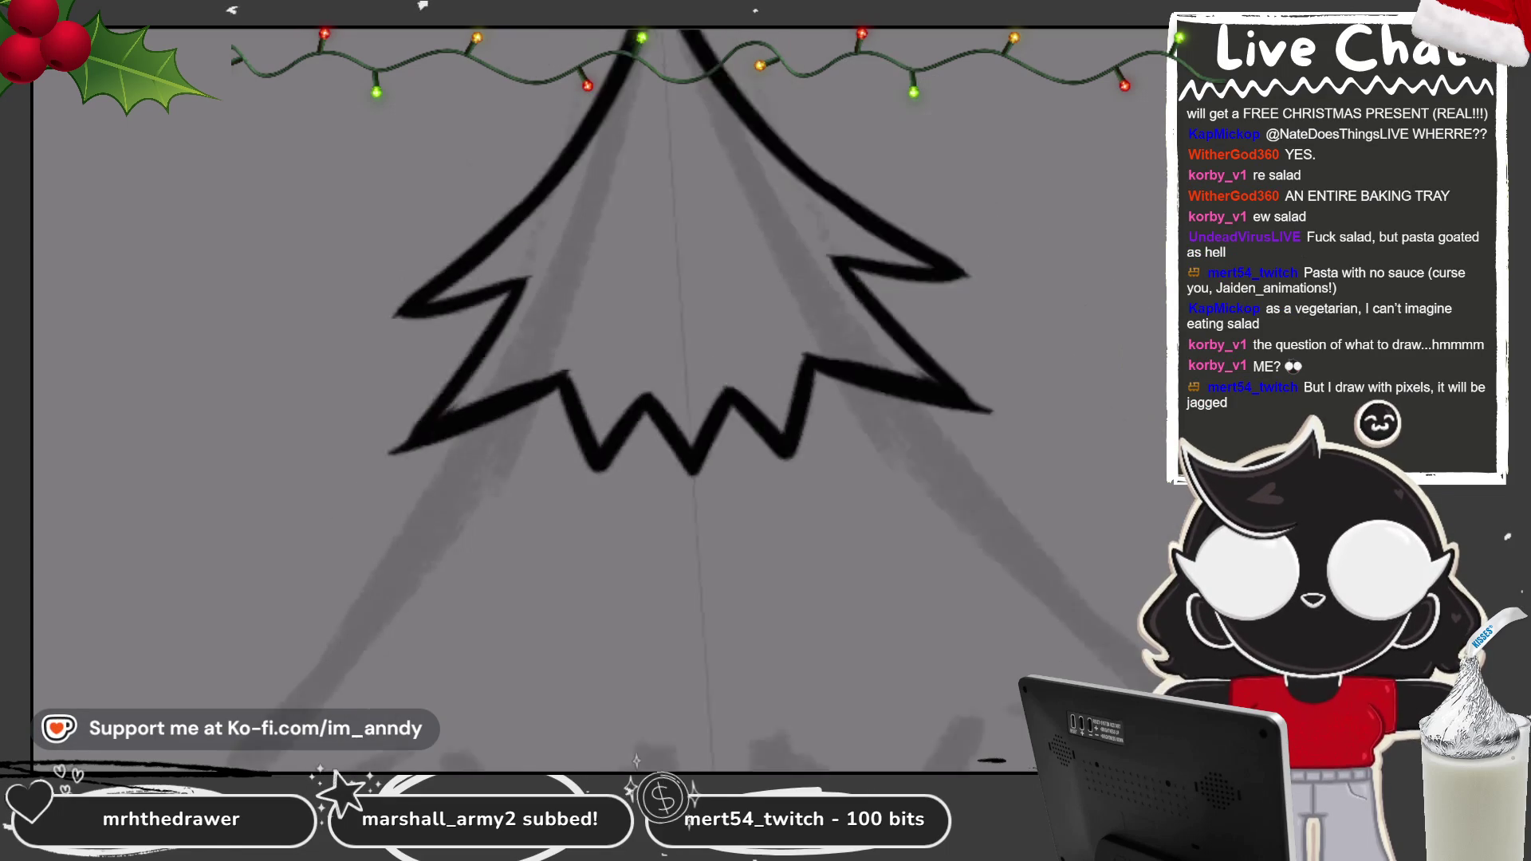
mouse_move(458, 287)
mouse_down()
mouse_move(567, 231)
mouse_move(678, 103)
mouse_up()
key(ctrl+z)
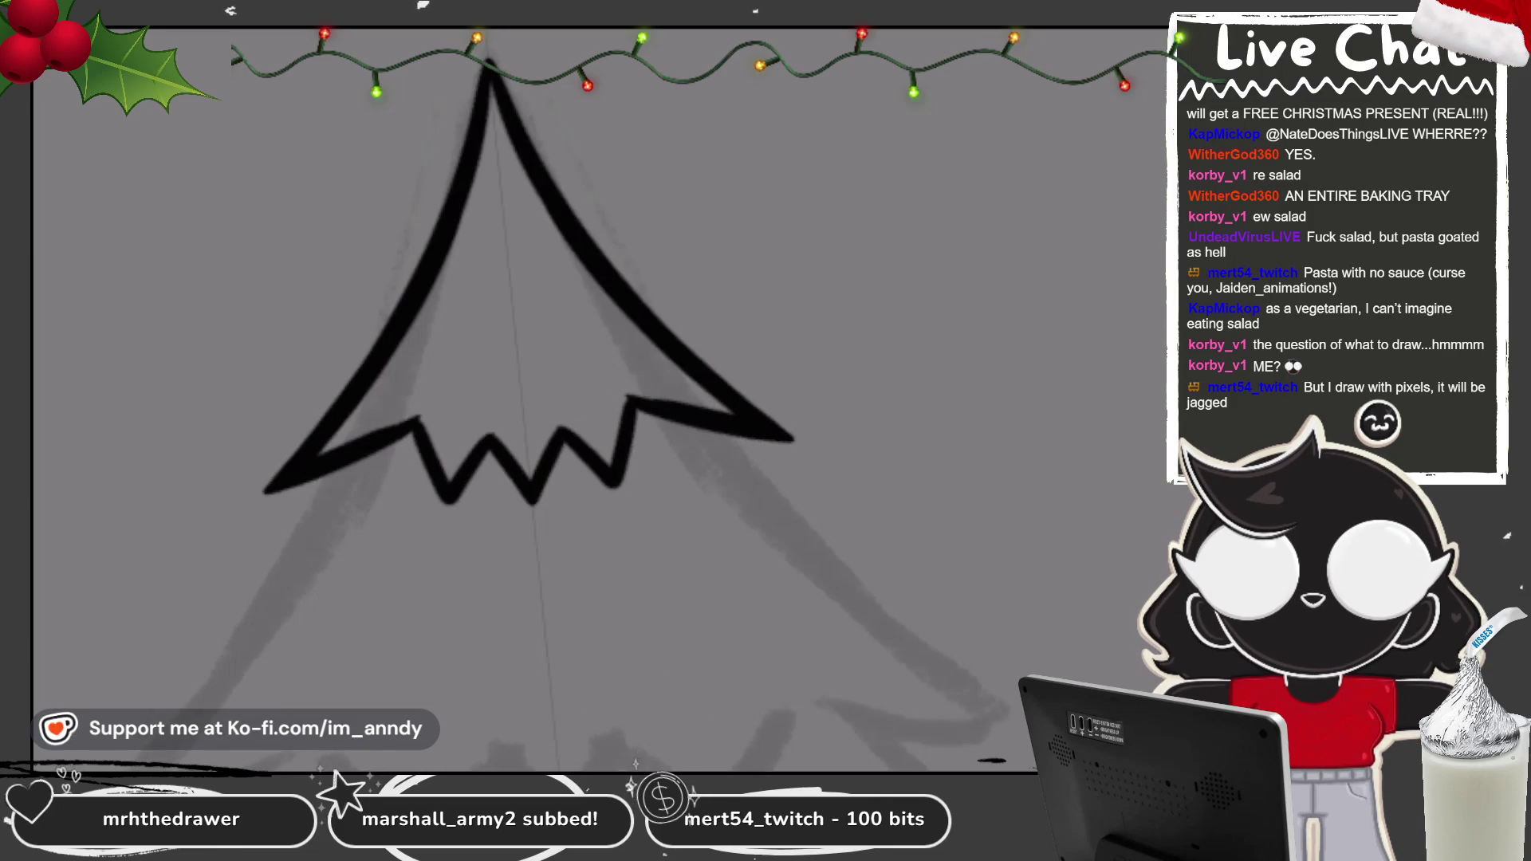
scroll(518, 399, up, 5)
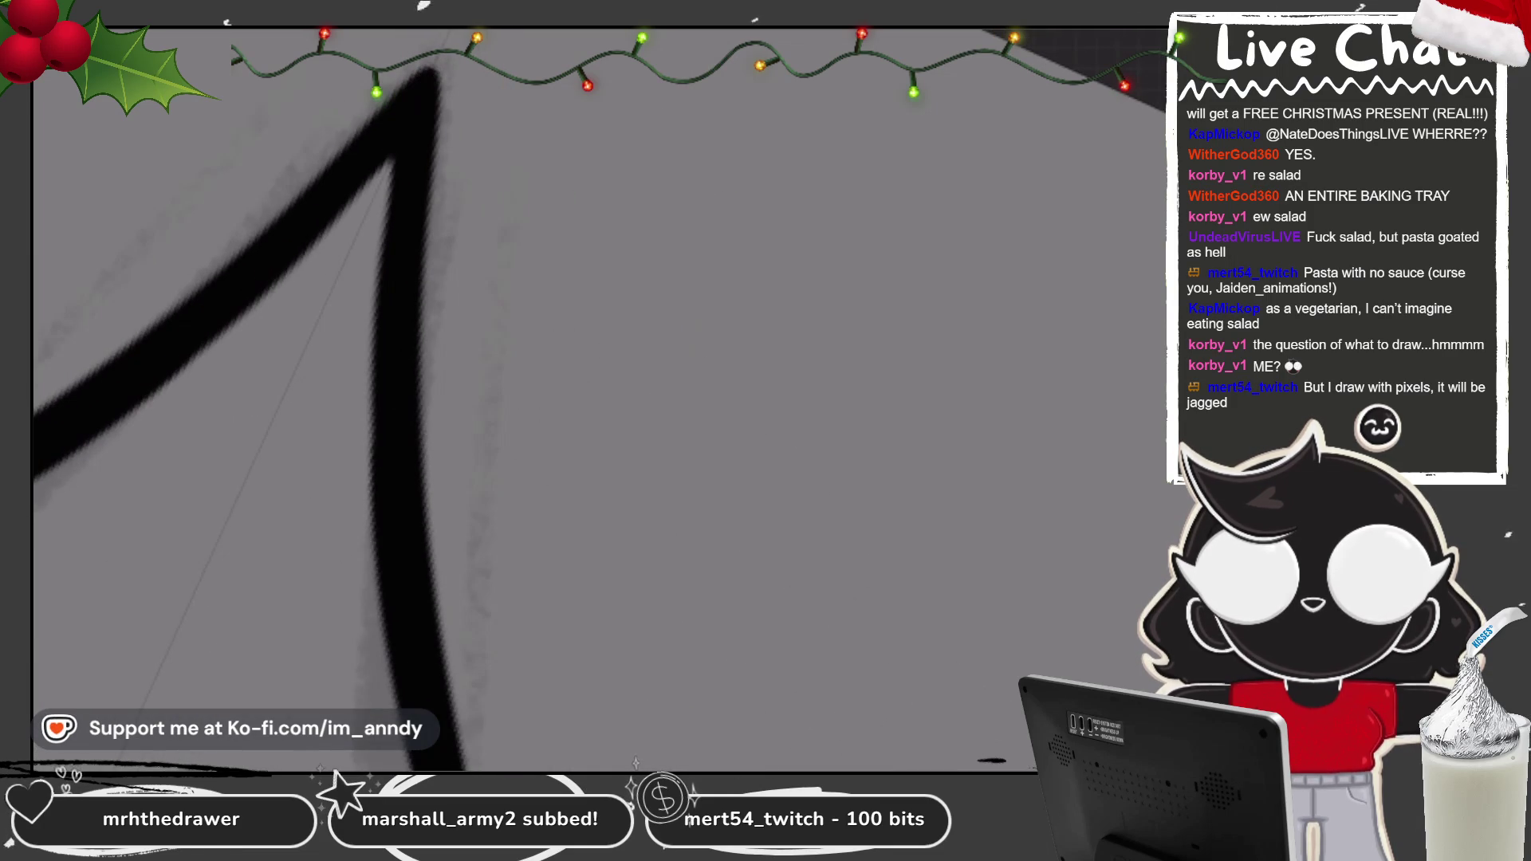
scroll(383, 415, down, 2)
scroll(550, 399, down, 5)
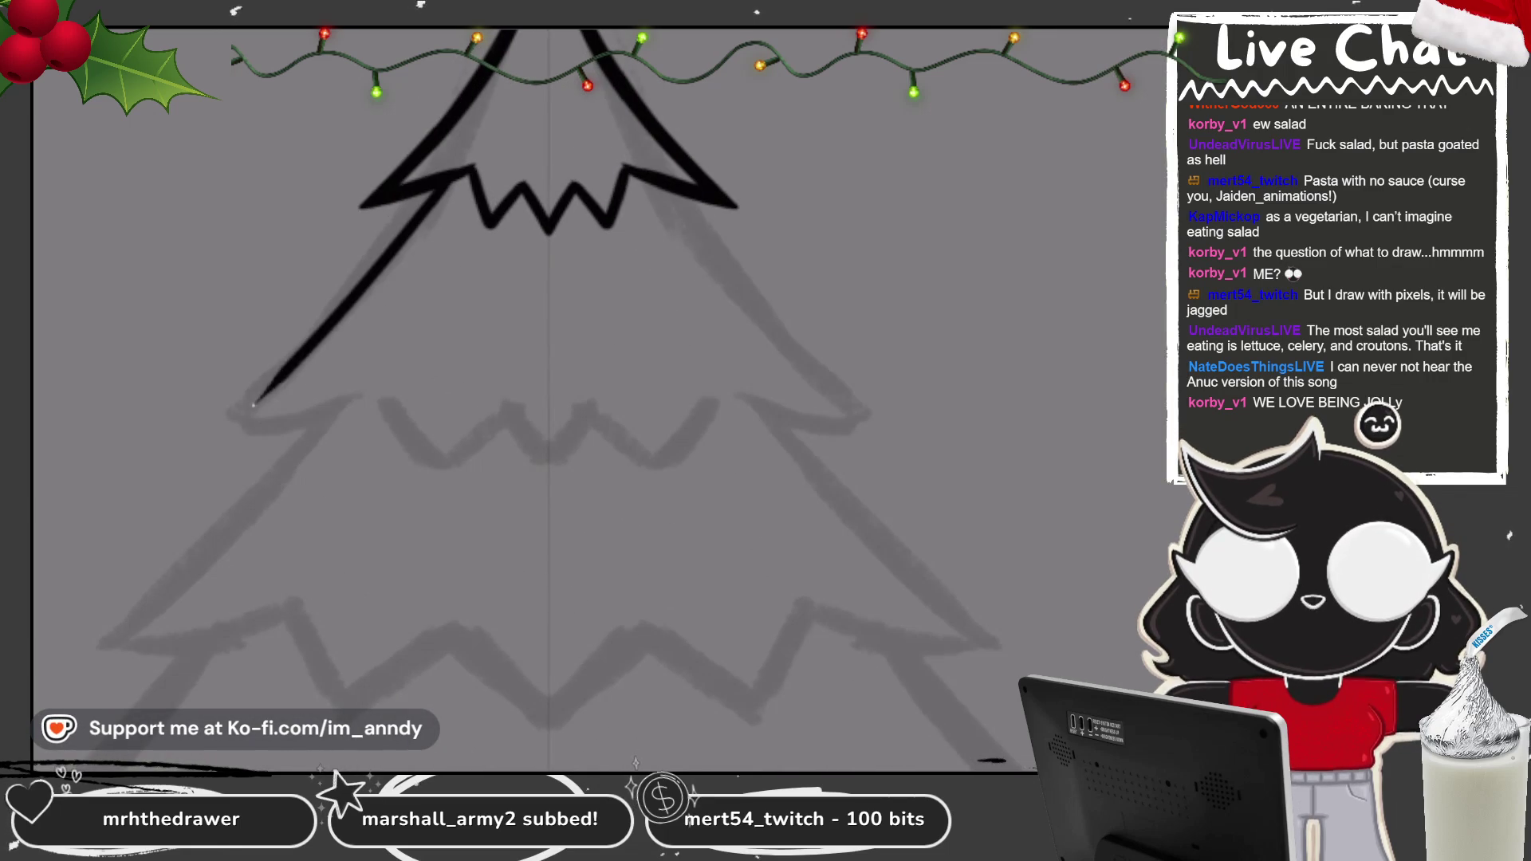
Step: Ink a long left diagonal edge and continue the mirrored zigzag along the tier's base
drag(503, 124, 323, 447)
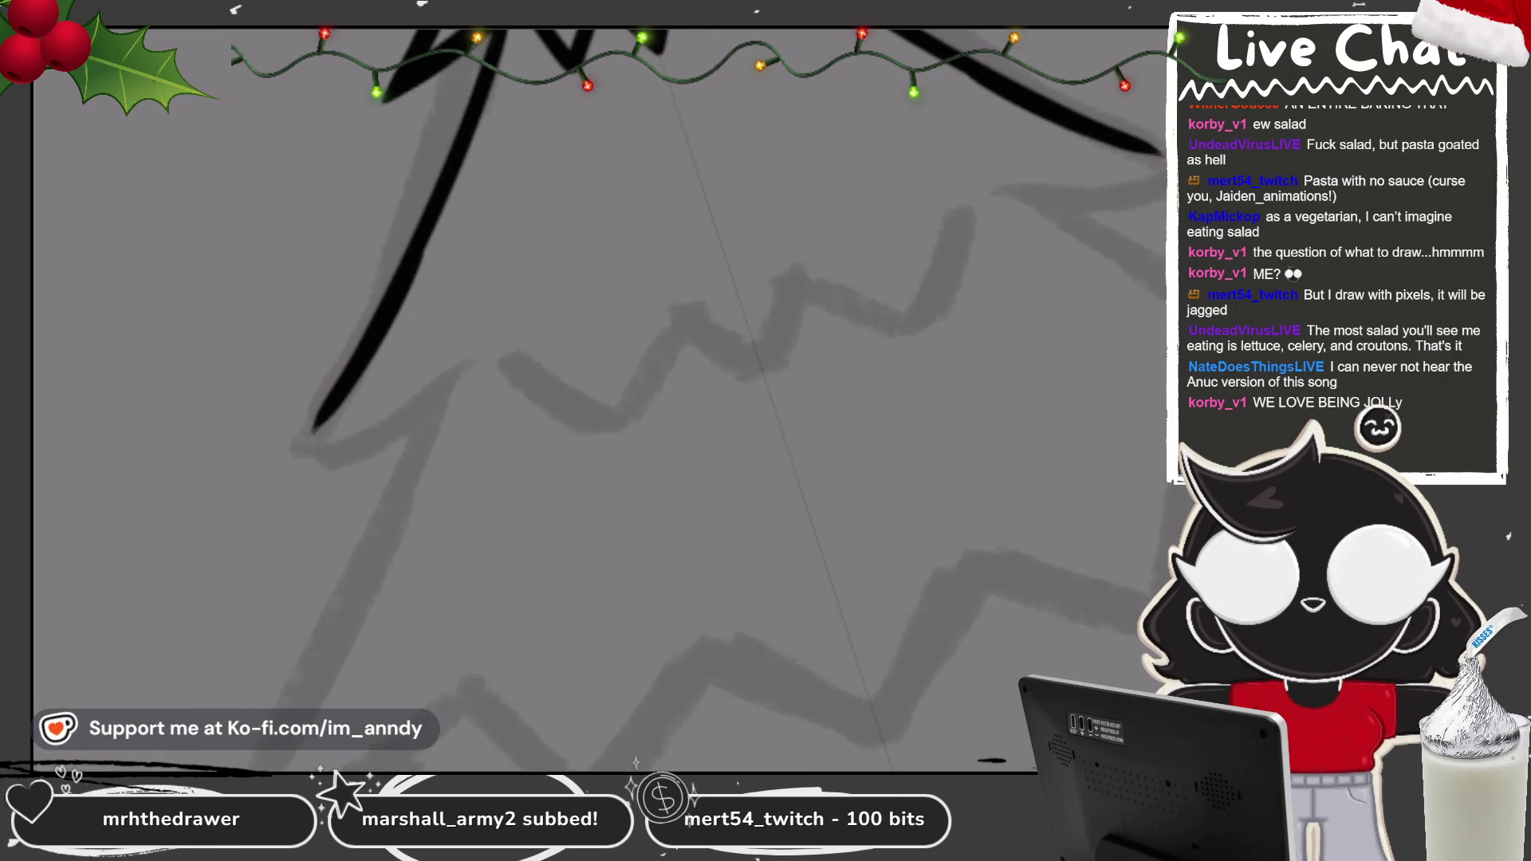
drag(313, 427, 510, 306)
drag(1160, 147, 929, 168)
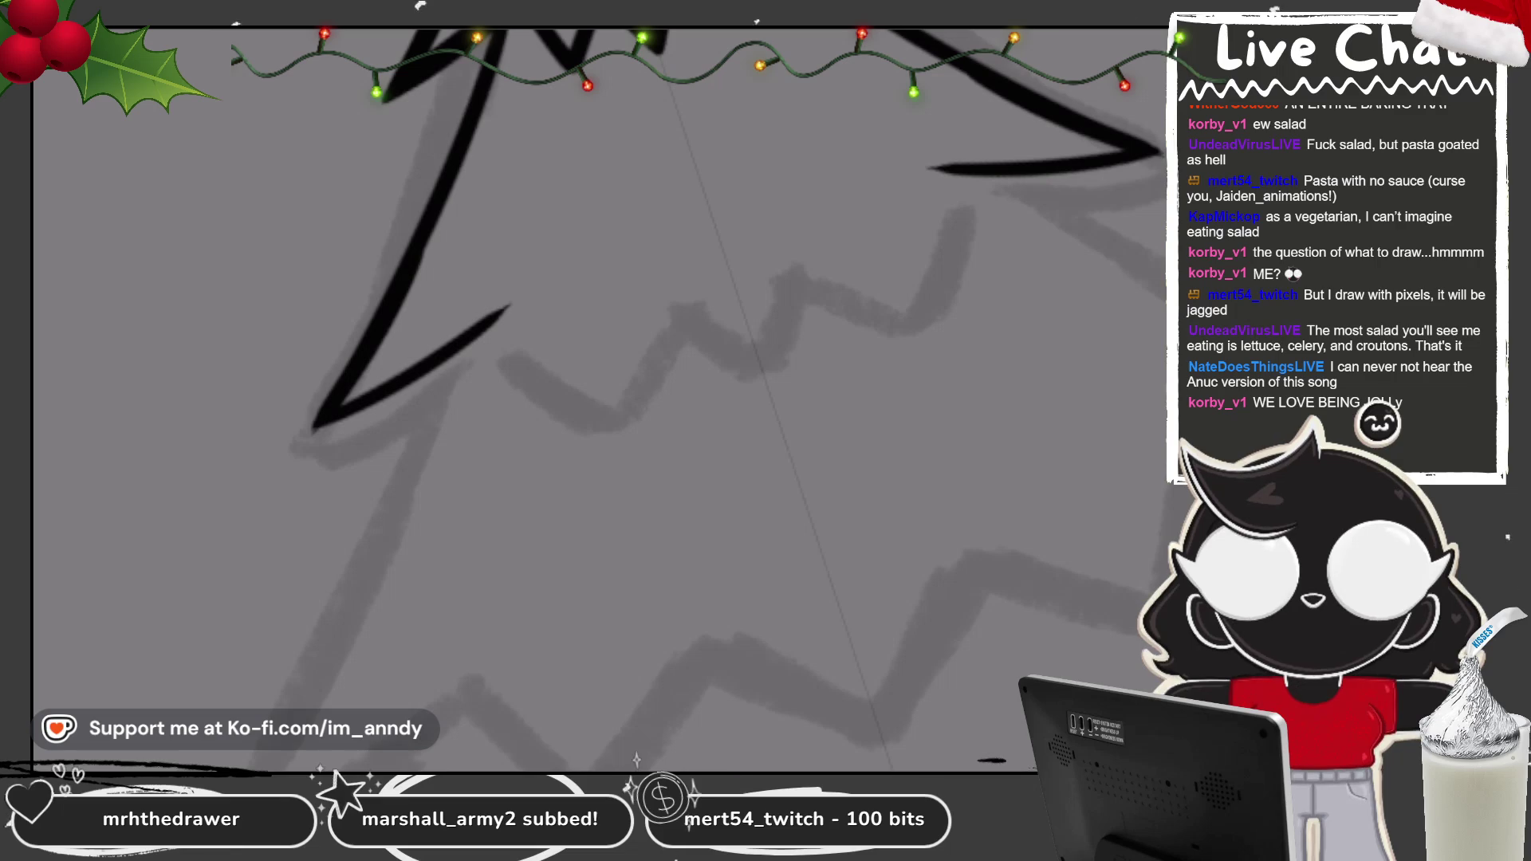
mouse_move(510, 306)
mouse_down()
mouse_move(598, 394)
mouse_move(640, 311)
mouse_move(750, 295)
mouse_up()
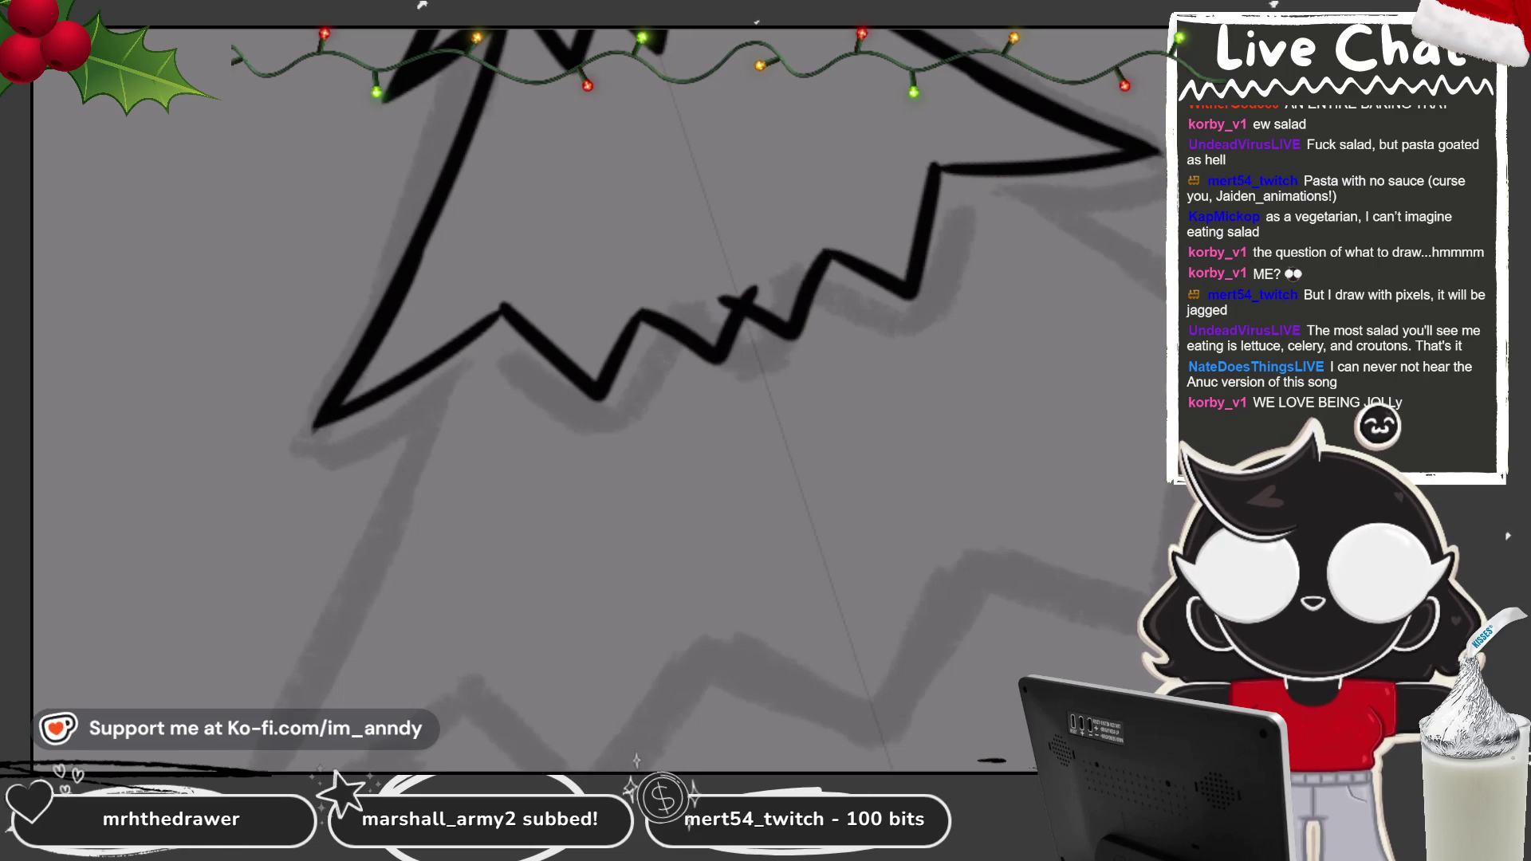
key(ctrl+z)
mouse_move(618, 367)
mouse_down()
mouse_move(655, 293)
mouse_move(735, 341)
mouse_up()
Step: Level the view, close the gap in the zigzag edge, then reset the view
key(5)
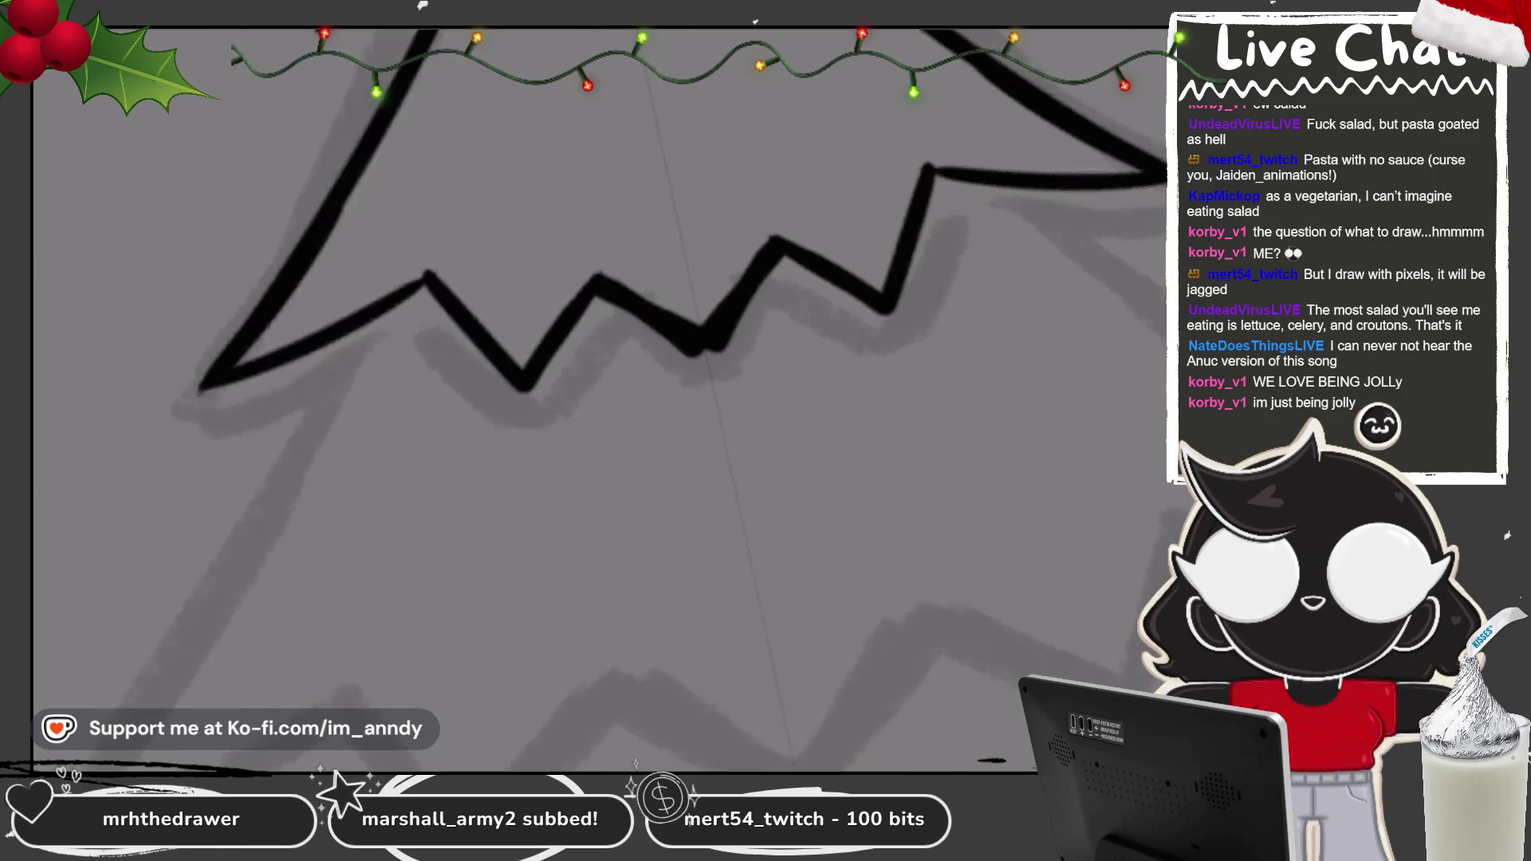
scroll(636, 349, down, 3)
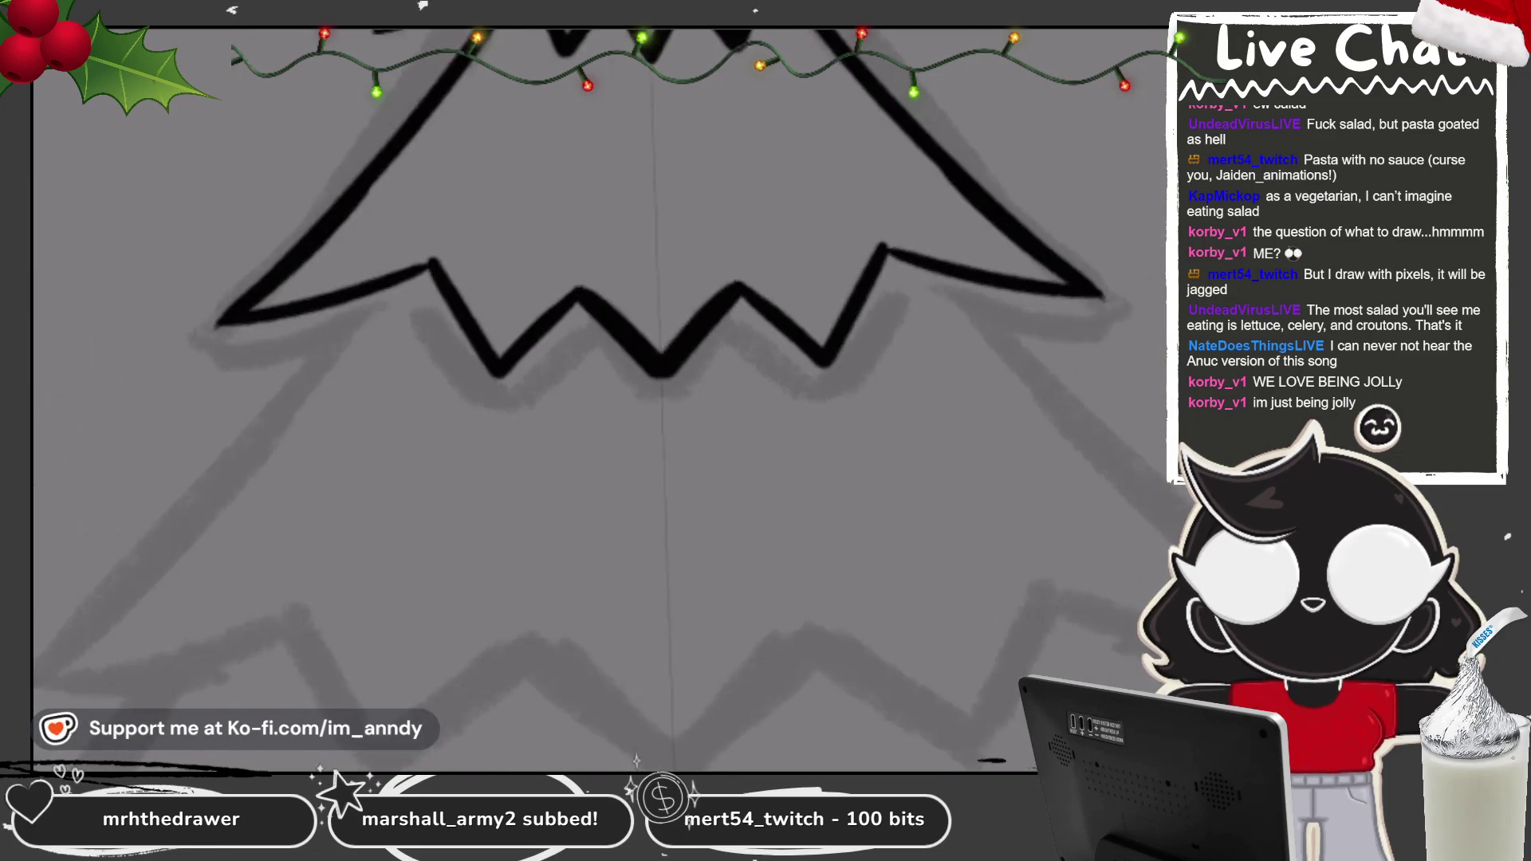
drag(608, 394, 652, 391)
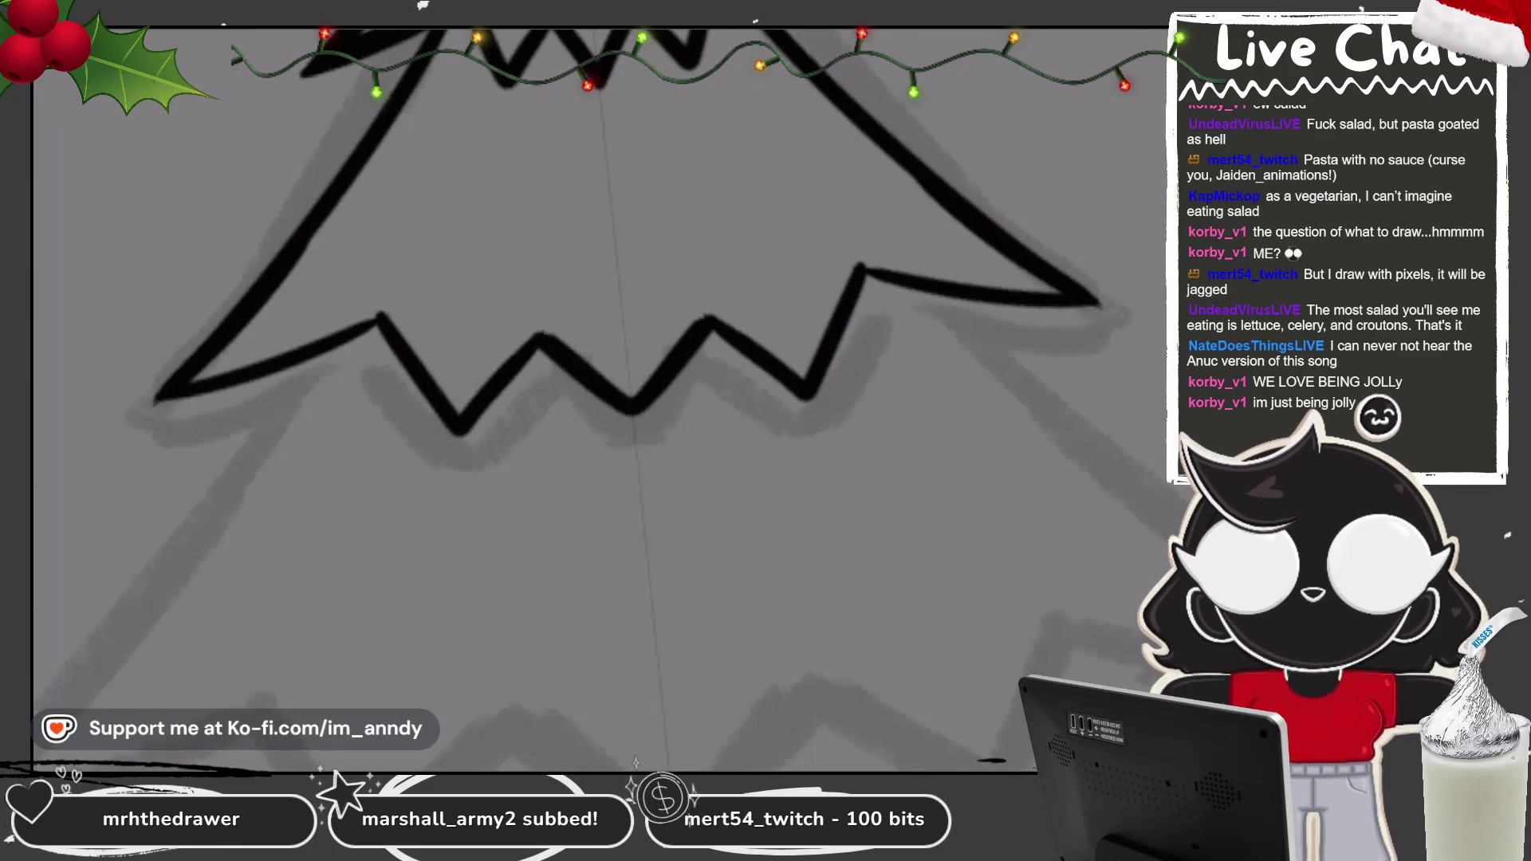
scroll(635, 399, down, 5)
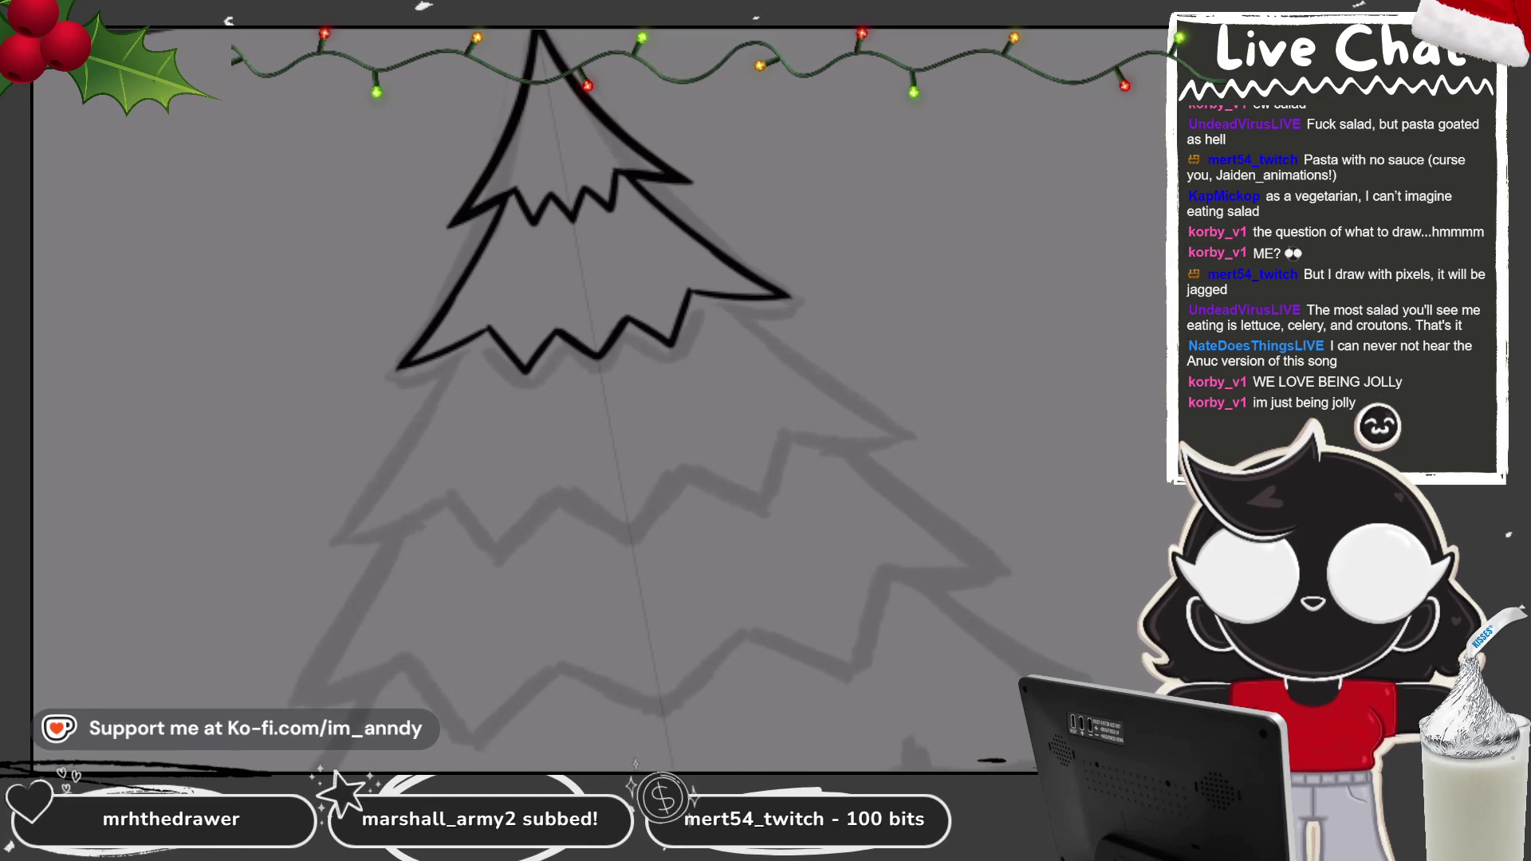
key(ctrl+0)
scroll(510, 359, up, 5)
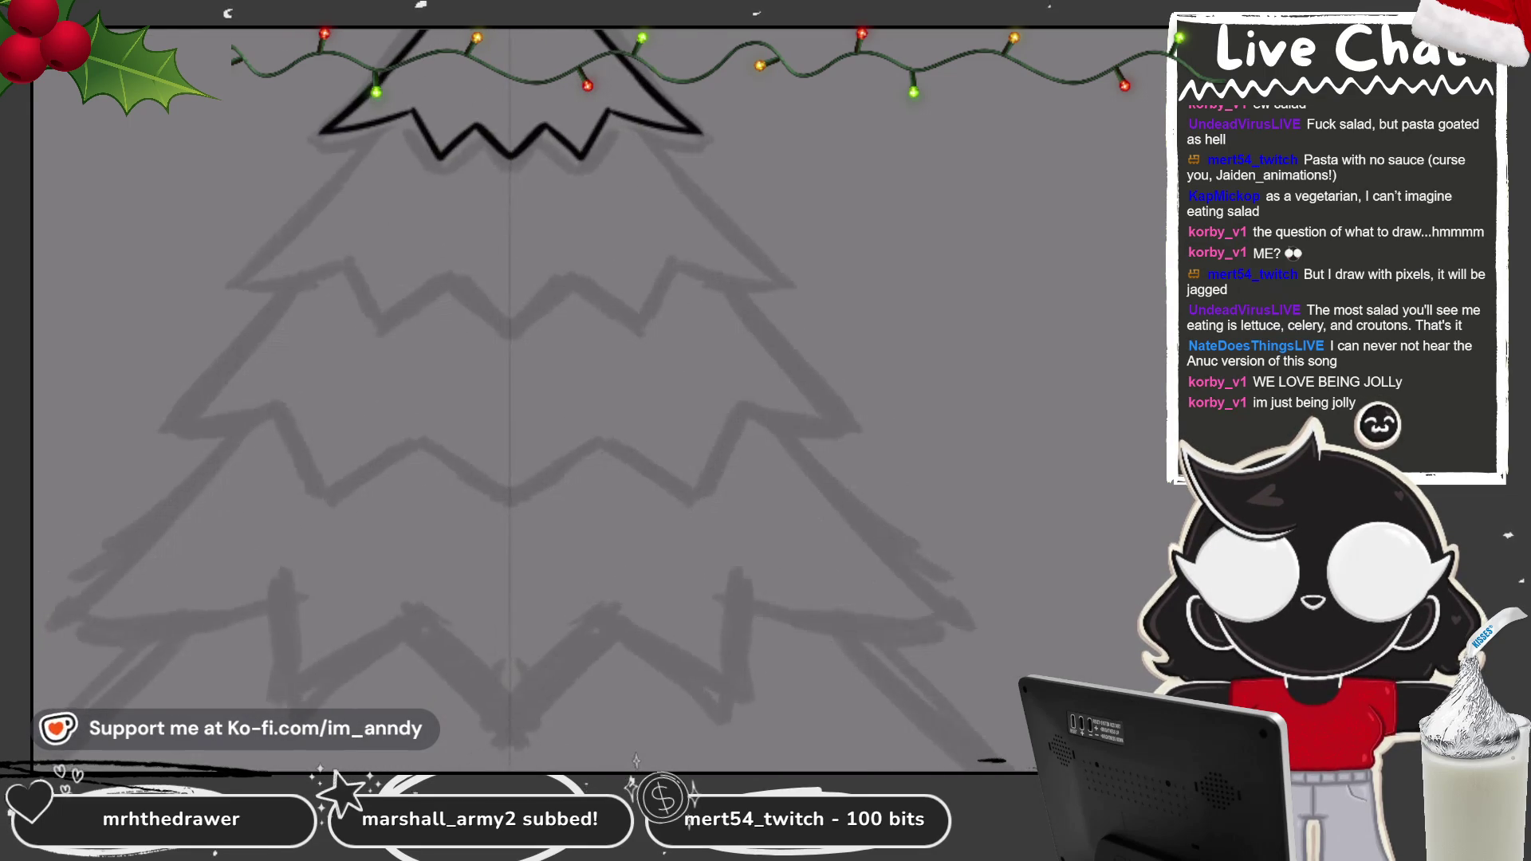
scroll(544, 399, down, 2)
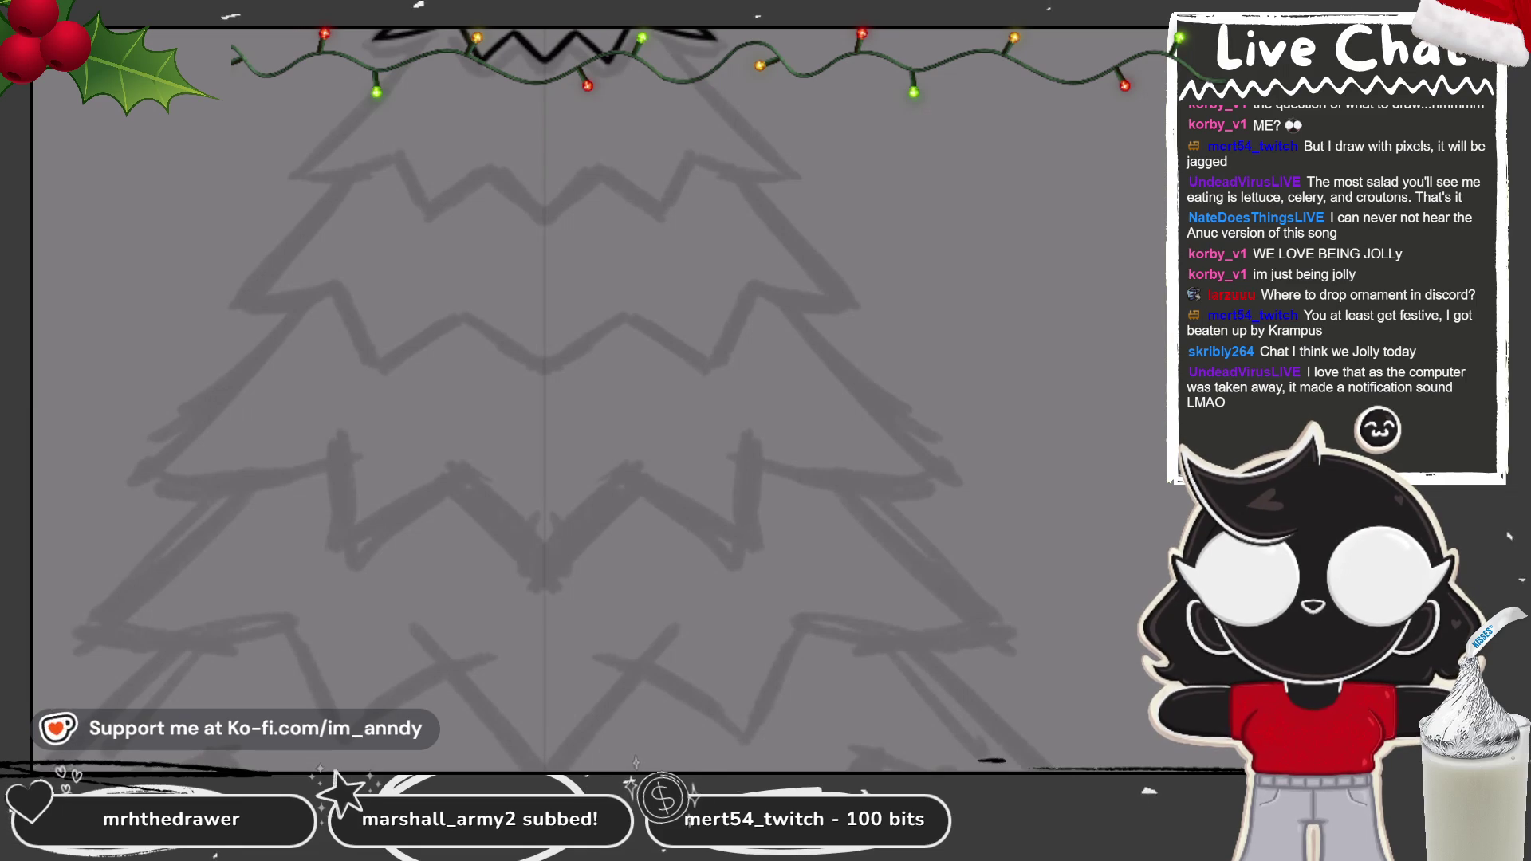
scroll(598, 398, up, 3)
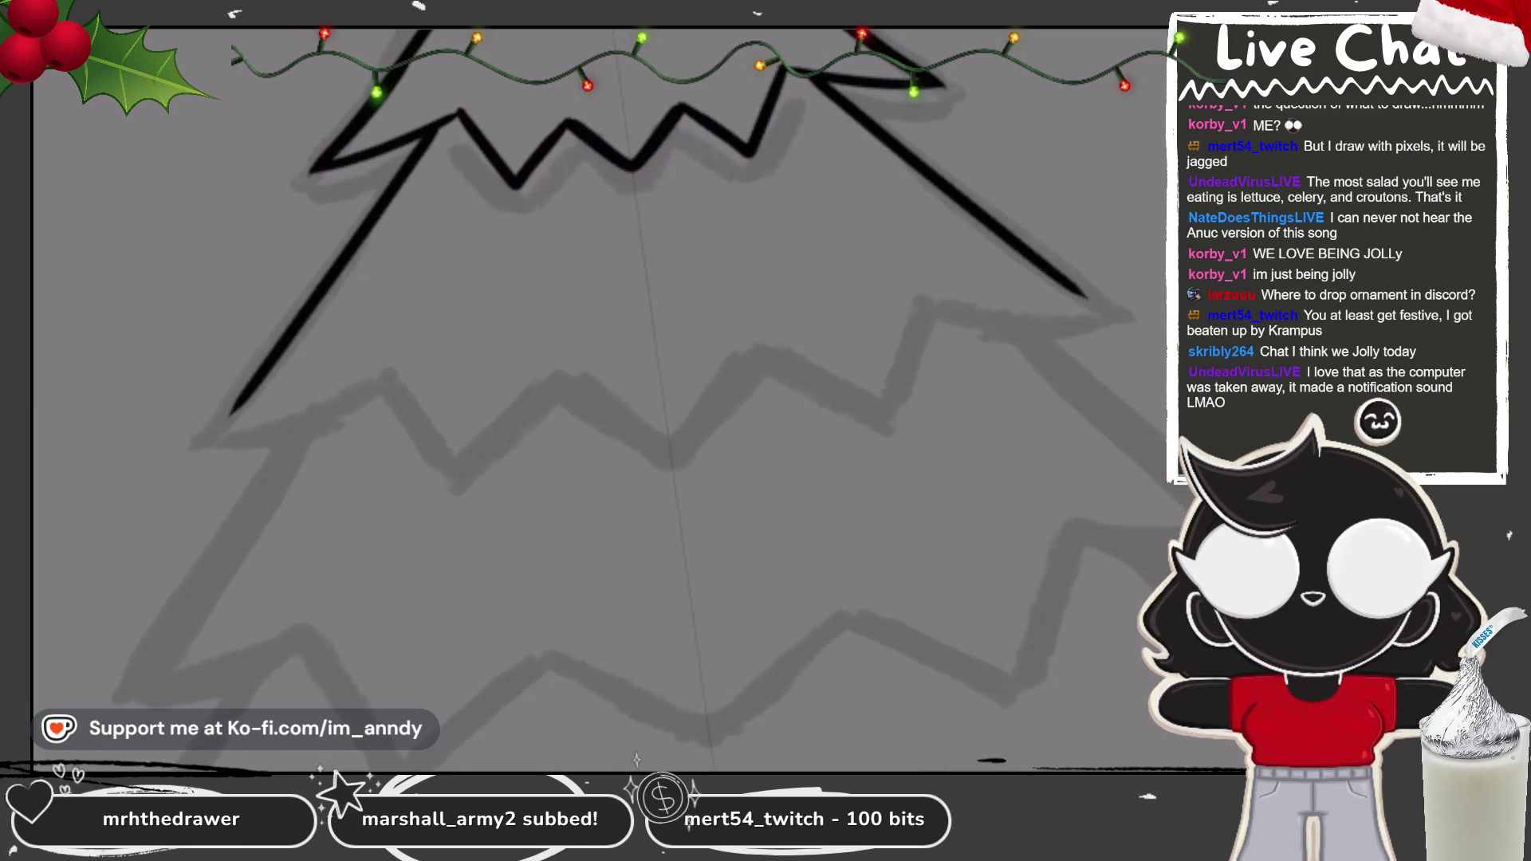
Step: Ink the second tier's side edges and zigzag spikes meeting at a central peak
mouse_move(433, 123)
mouse_down()
mouse_move(185, 437)
mouse_move(355, 371)
mouse_move(439, 415)
mouse_move(467, 386)
mouse_up()
key(ctrl+z)
mouse_move(355, 368)
mouse_down()
mouse_move(491, 420)
mouse_move(527, 386)
mouse_move(606, 454)
mouse_move(662, 470)
mouse_up()
key(ctrl+z)
mouse_move(526, 386)
mouse_down()
mouse_move(559, 431)
mouse_move(646, 415)
mouse_up()
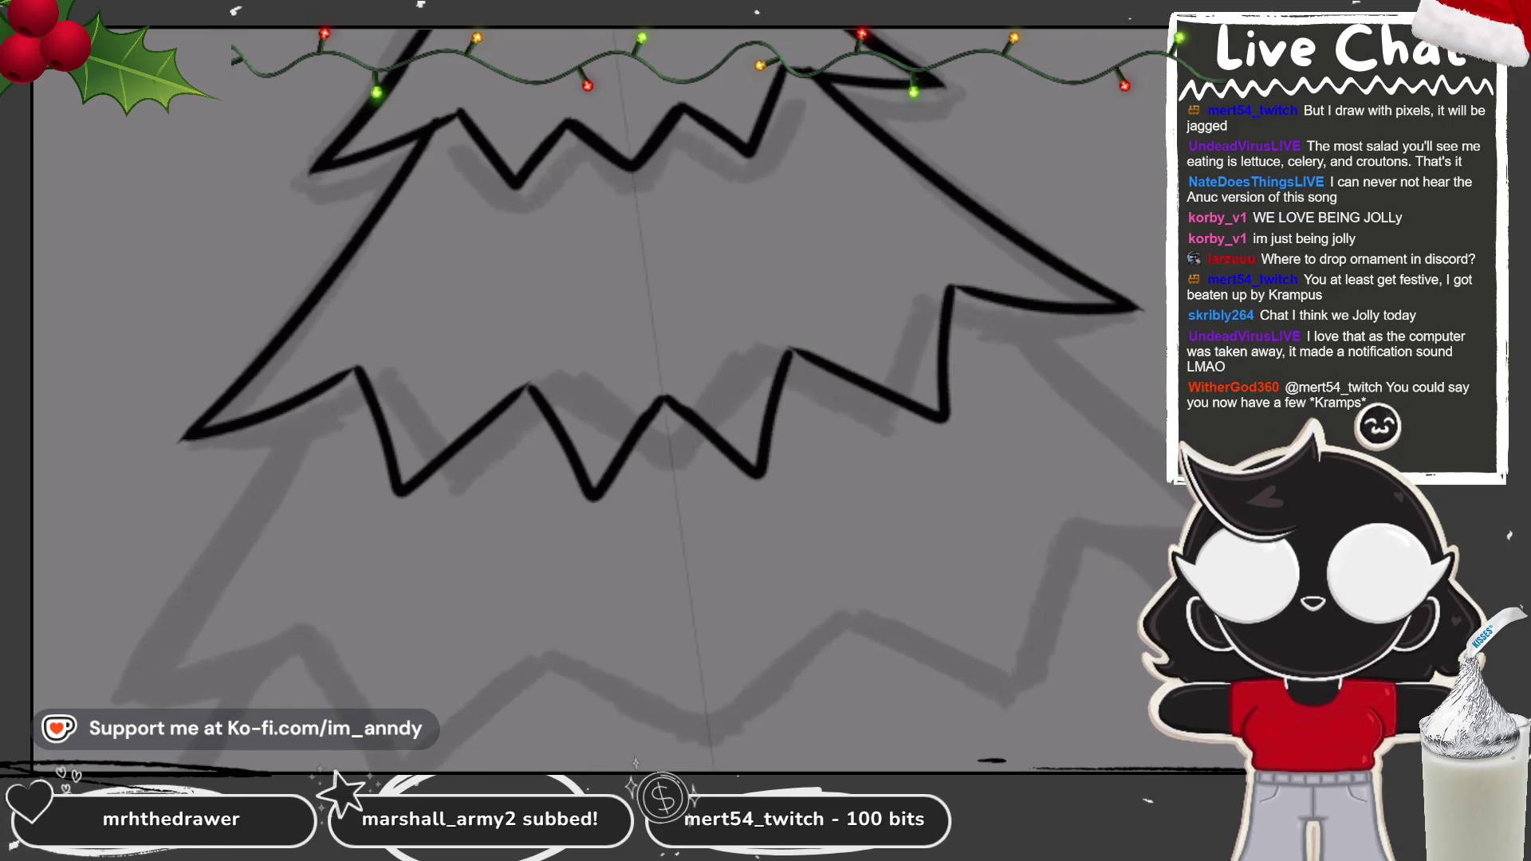
scroll(622, 457, up, 5)
mouse_move(547, 411)
mouse_down()
mouse_move(446, 517)
mouse_move(547, 399)
mouse_move(471, 518)
mouse_up()
key(ctrl+z)
mouse_move(547, 398)
mouse_down()
mouse_move(452, 505)
mouse_move(545, 398)
mouse_up()
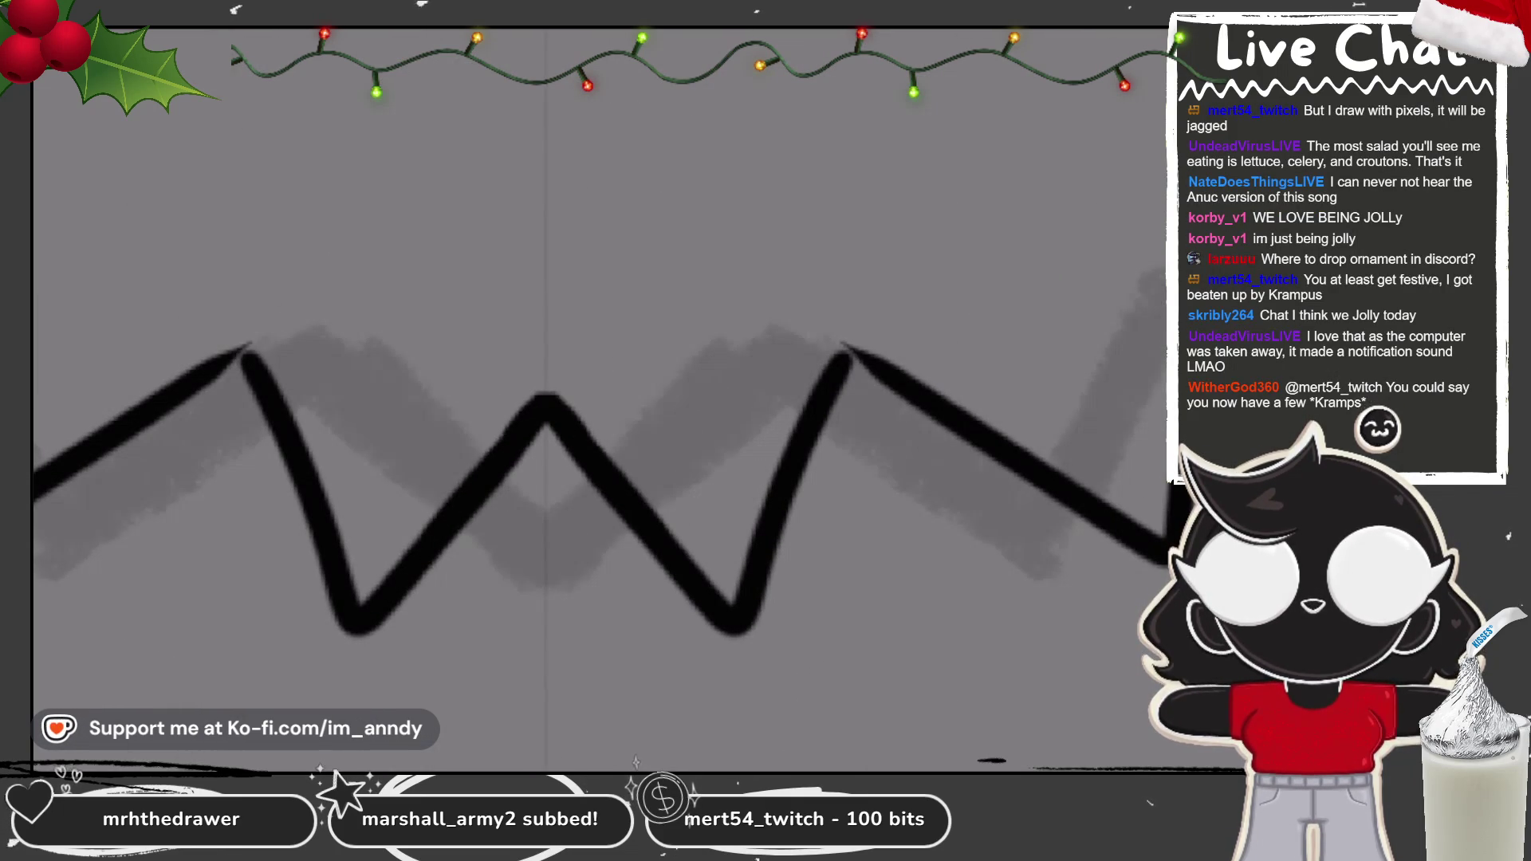
mouse_move(255, 349)
mouse_down()
mouse_move(160, 403)
mouse_move(303, 522)
mouse_up()
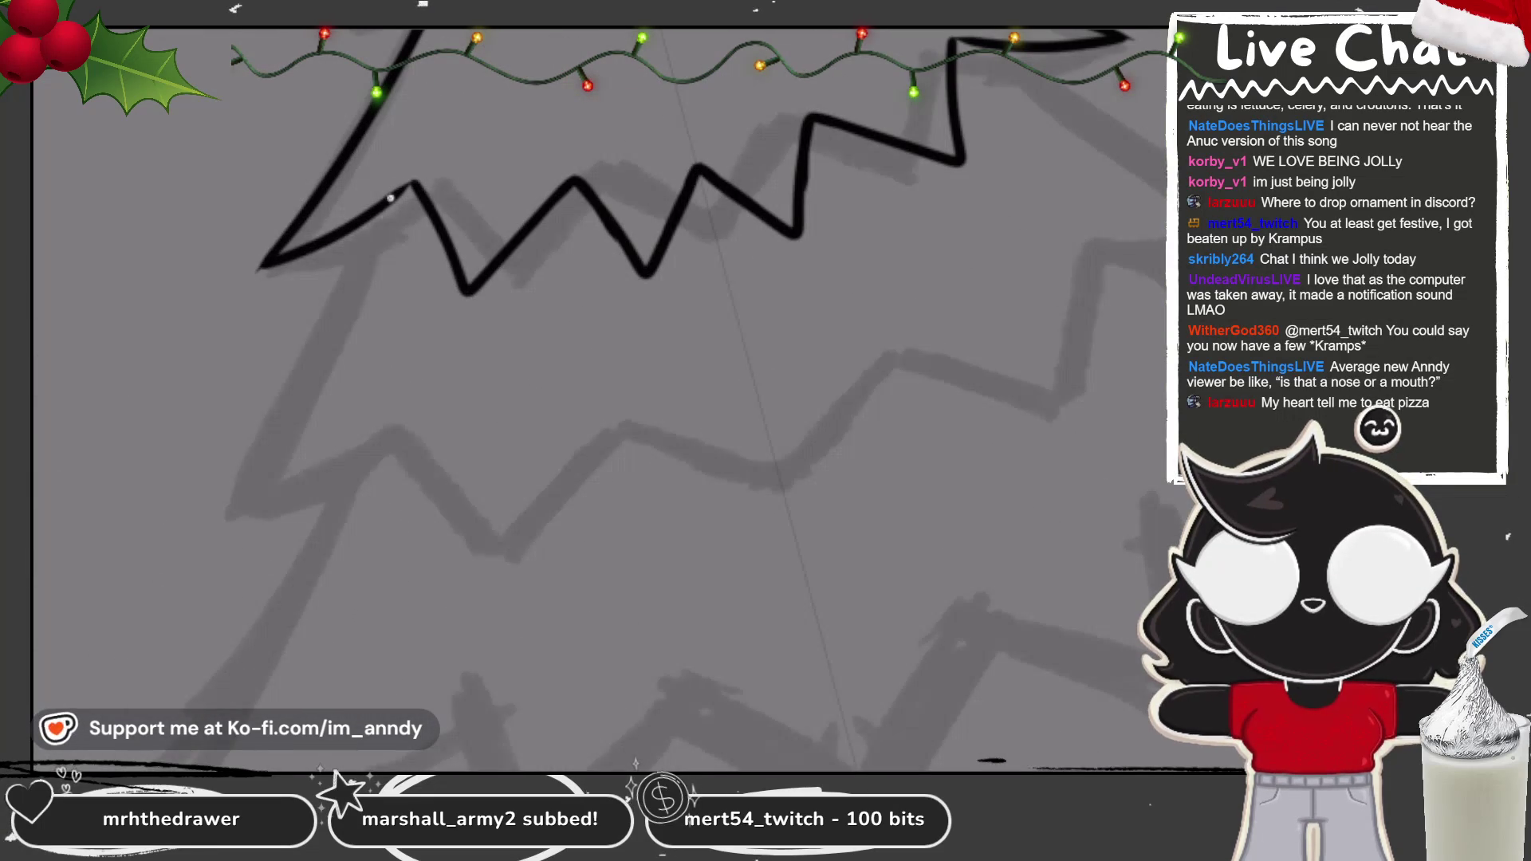
Step: Ink the next tier's left edge and begin its lower zigzag, redoing misplaced strokes
mouse_move(392, 193)
mouse_down()
mouse_move(239, 482)
mouse_move(351, 403)
mouse_up()
key(ctrl+z)
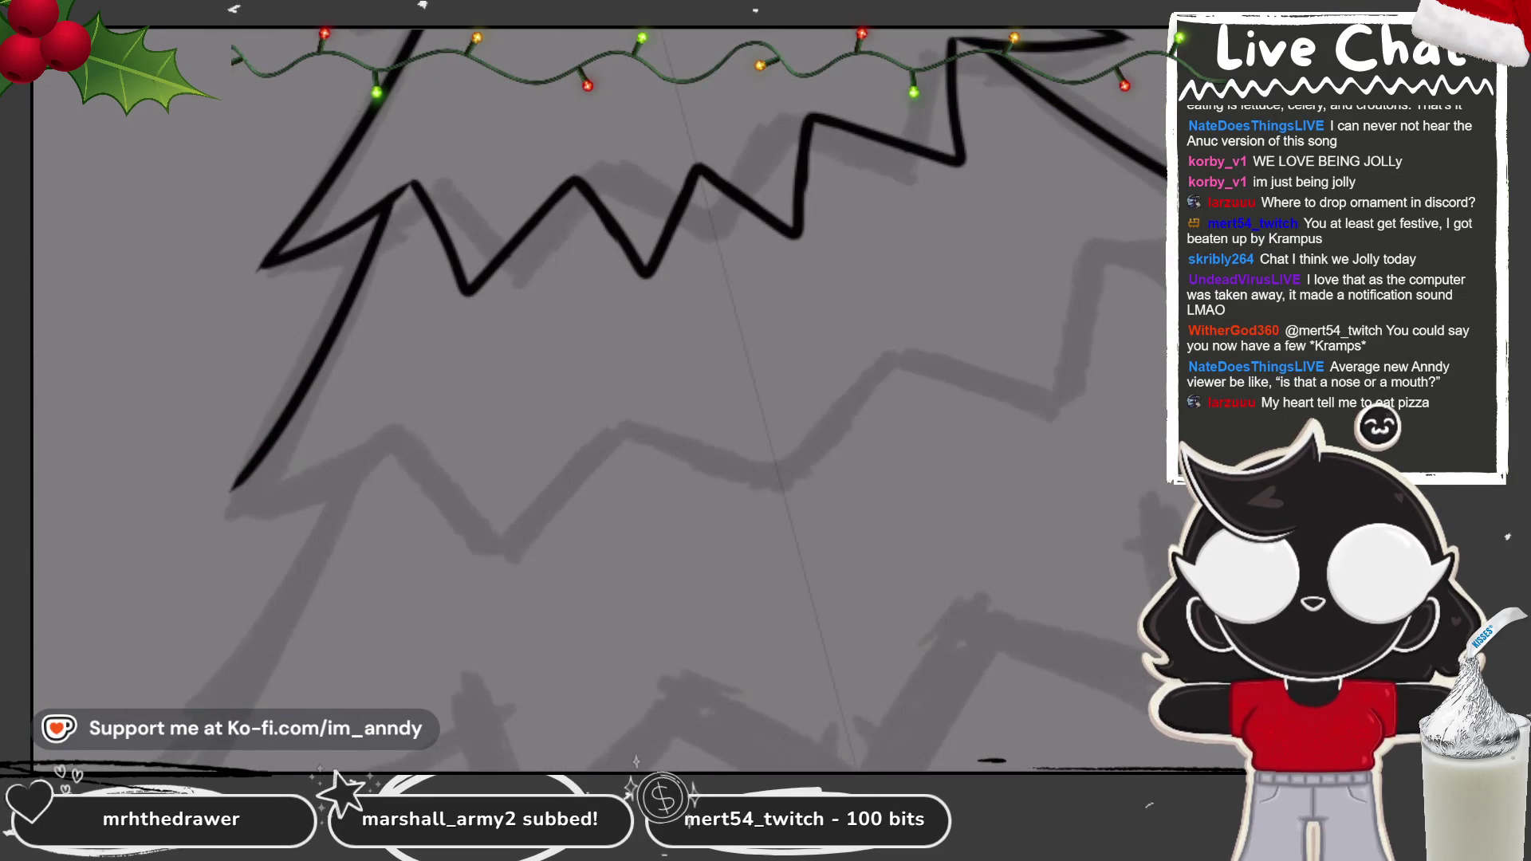
key(ctrl+z)
mouse_move(392, 196)
mouse_down()
mouse_move(242, 470)
mouse_move(311, 460)
mouse_move(408, 403)
mouse_move(495, 547)
mouse_move(574, 439)
mouse_up()
key(ctrl+z)
mouse_move(408, 401)
mouse_down()
mouse_move(523, 478)
mouse_move(620, 404)
mouse_move(773, 482)
mouse_up()
key(ctrl+z)
mouse_move(620, 405)
mouse_down()
mouse_move(762, 493)
mouse_move(846, 403)
mouse_up()
key(ctrl+z)
key(ctrl+z)
key(ctrl+z)
Step: Draw the mirrored zigzag lower edge, deepening and thickening its V-shaped dips
mouse_move(275, 381)
mouse_down()
mouse_move(351, 510)
mouse_move(456, 430)
mouse_move(555, 586)
mouse_move(614, 486)
mouse_up()
key(ctrl+z)
mouse_move(459, 430)
mouse_down()
mouse_move(550, 526)
mouse_move(618, 485)
mouse_up()
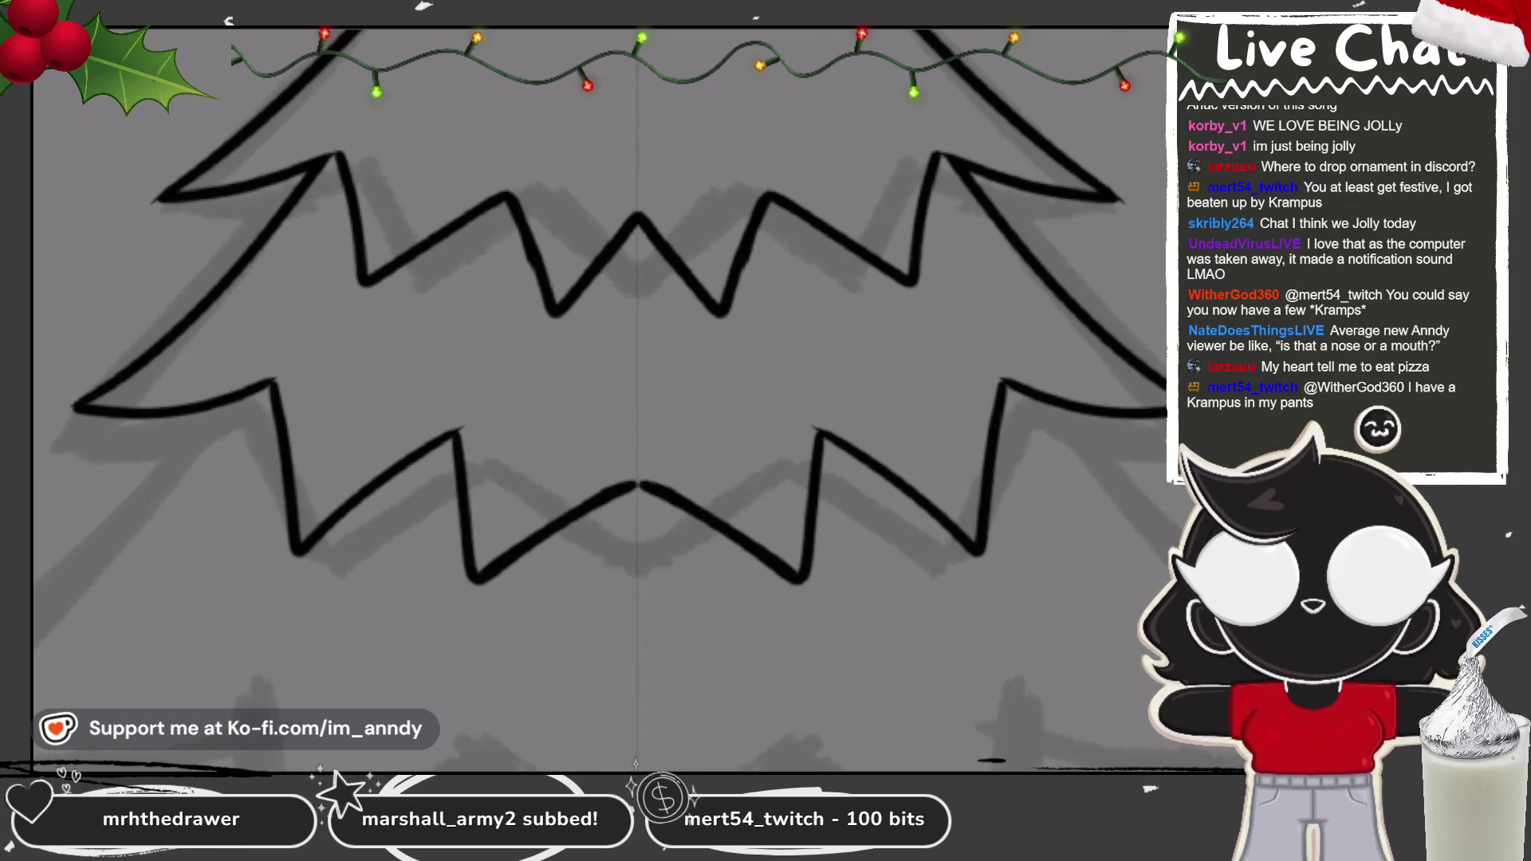
mouse_move(415, 657)
mouse_down()
mouse_move(487, 530)
mouse_move(614, 399)
mouse_move(536, 444)
mouse_move(407, 654)
mouse_up()
key(ctrl+z)
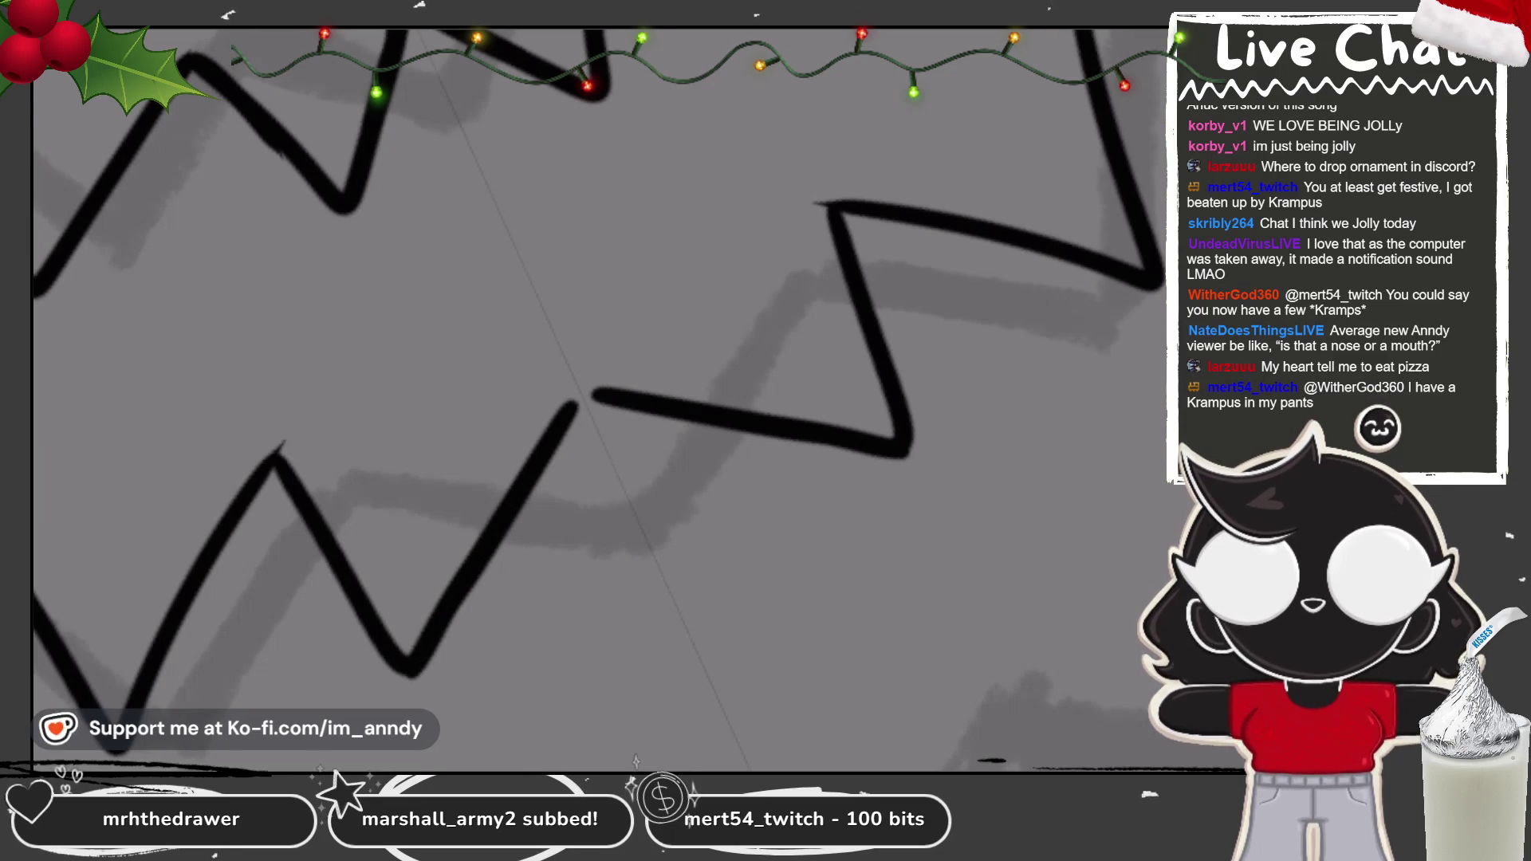
drag(621, 401, 519, 489)
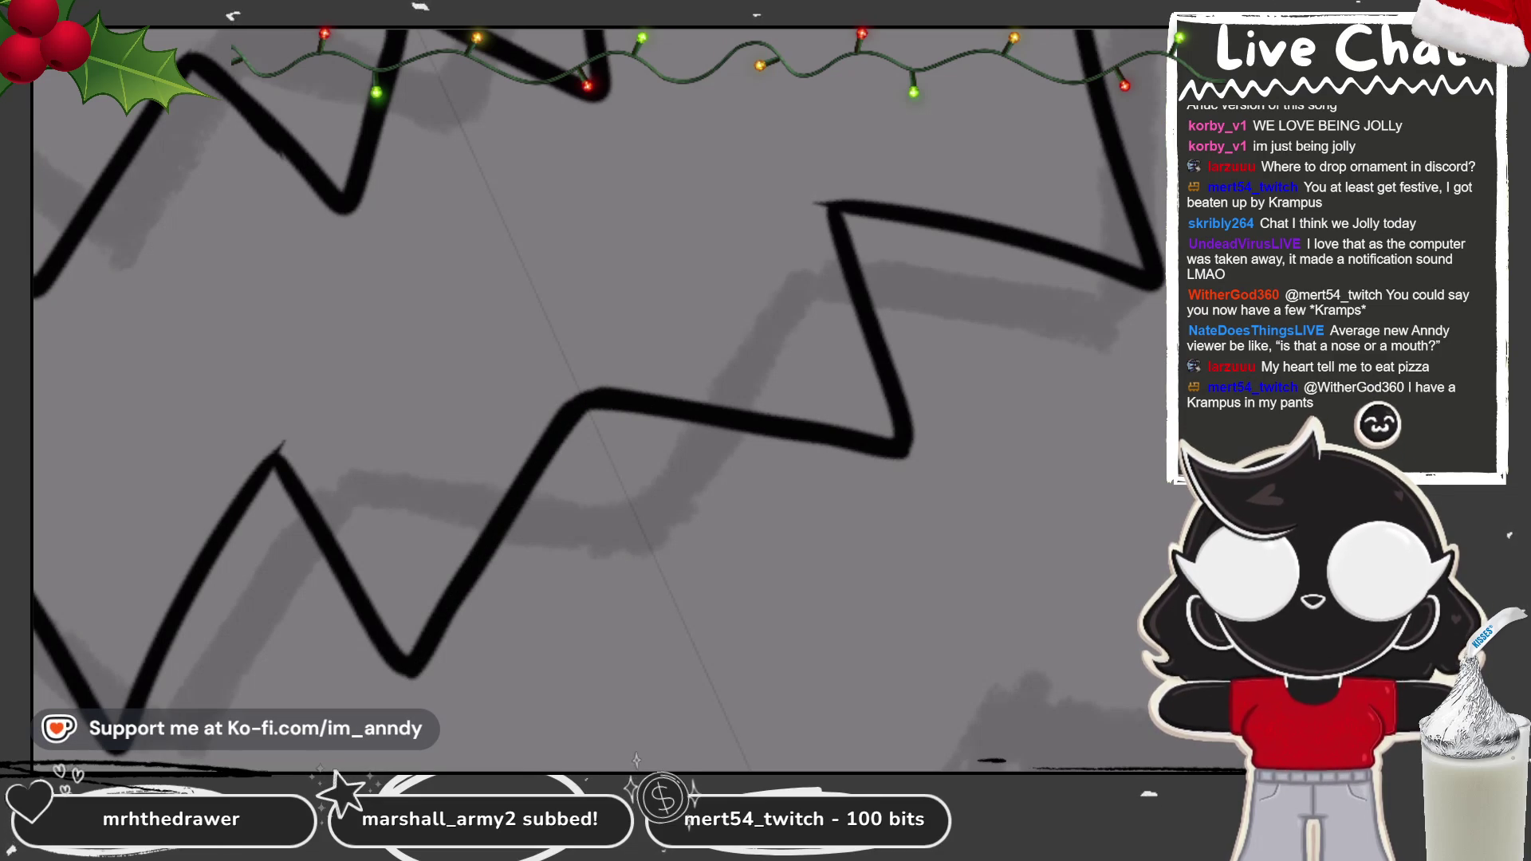
scroll(277, 463, down, 3)
scroll(349, 339, up, 3)
scroll(344, 341, up, 2)
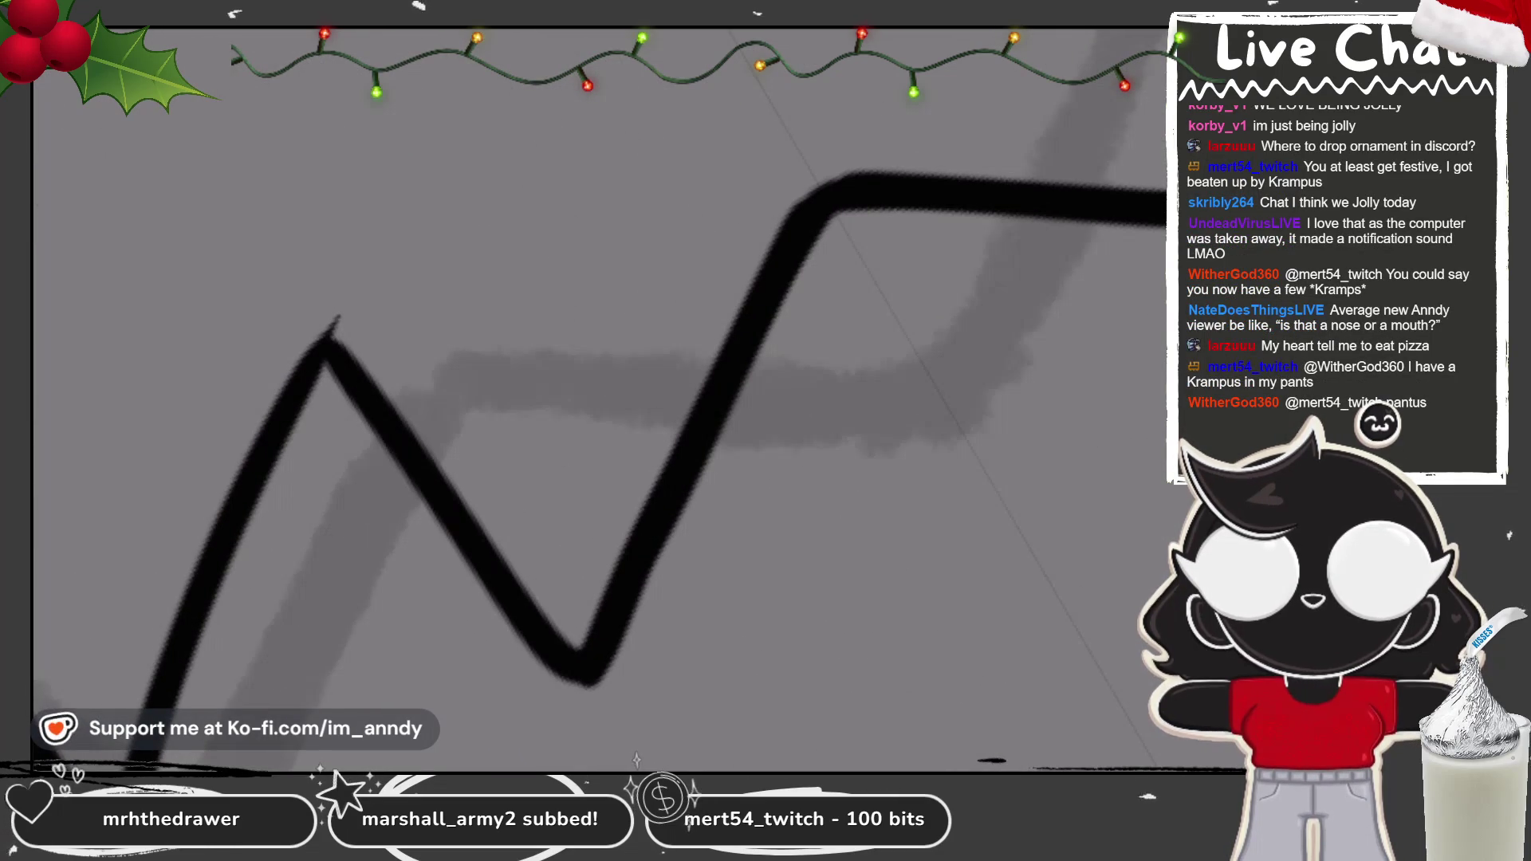
mouse_move(327, 346)
mouse_down()
mouse_move(259, 450)
mouse_move(391, 454)
mouse_move(534, 606)
mouse_up()
key(ctrl+z)
mouse_move(350, 419)
mouse_down()
mouse_move(433, 500)
mouse_move(478, 579)
mouse_up()
drag(160, 754, 323, 381)
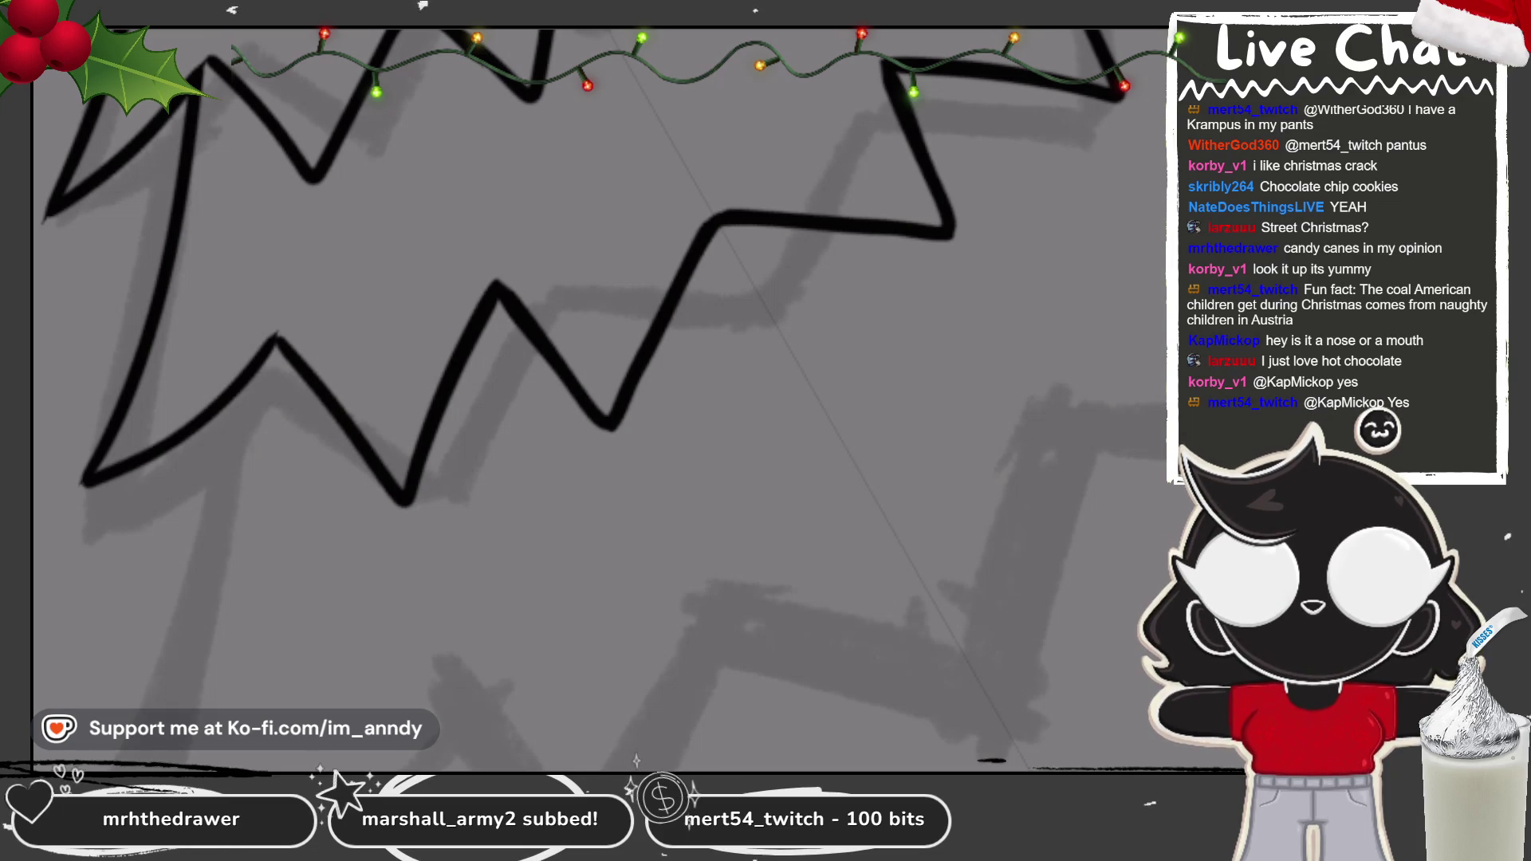
Step: View the whole tree, then ink the third tier's left and right side edges in black
key(ctrl+0)
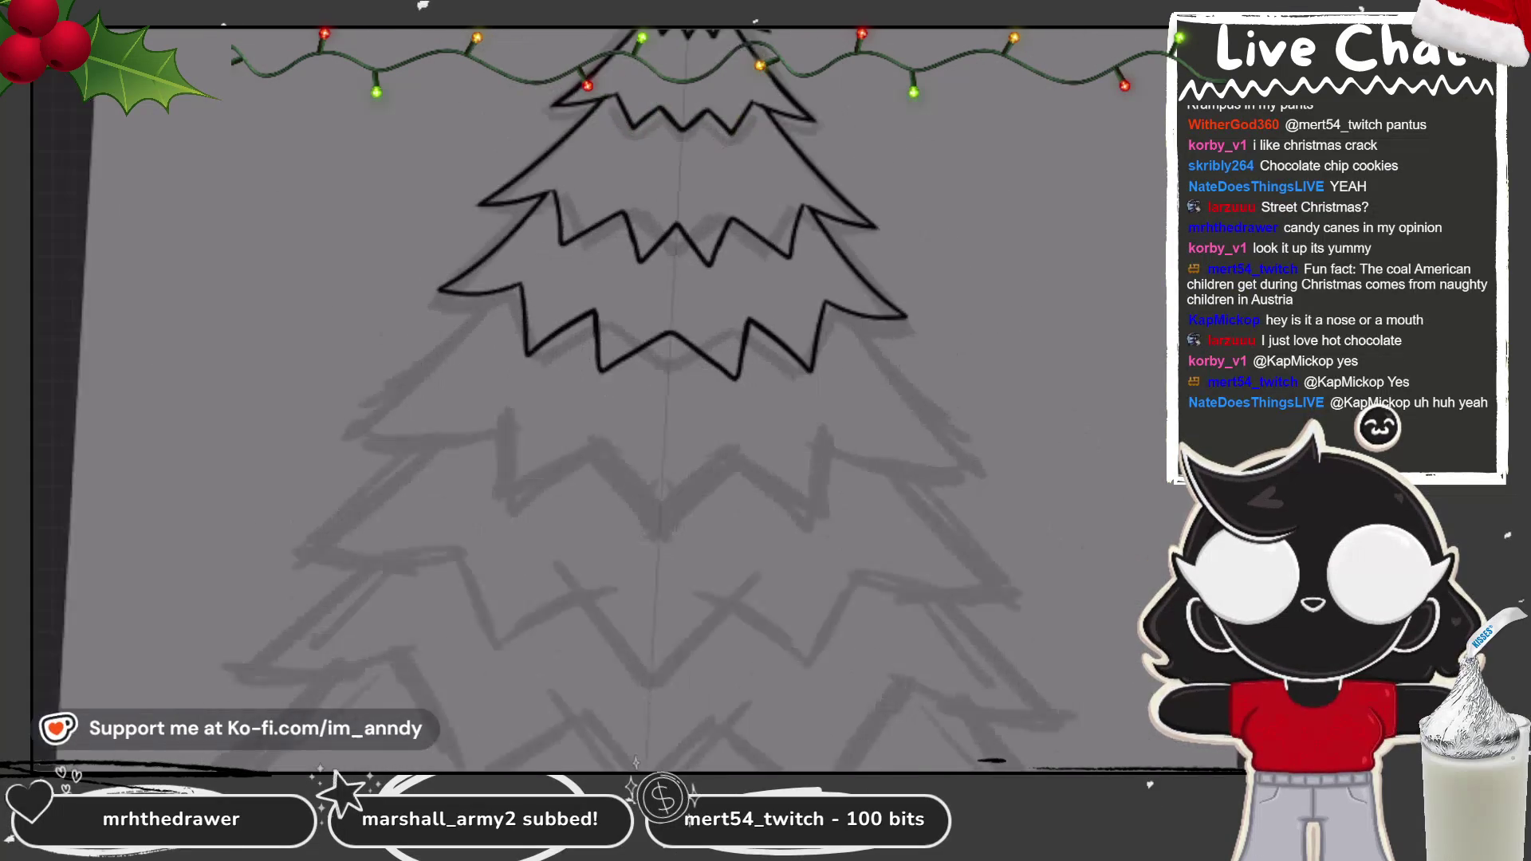
scroll(789, 319, up, 5)
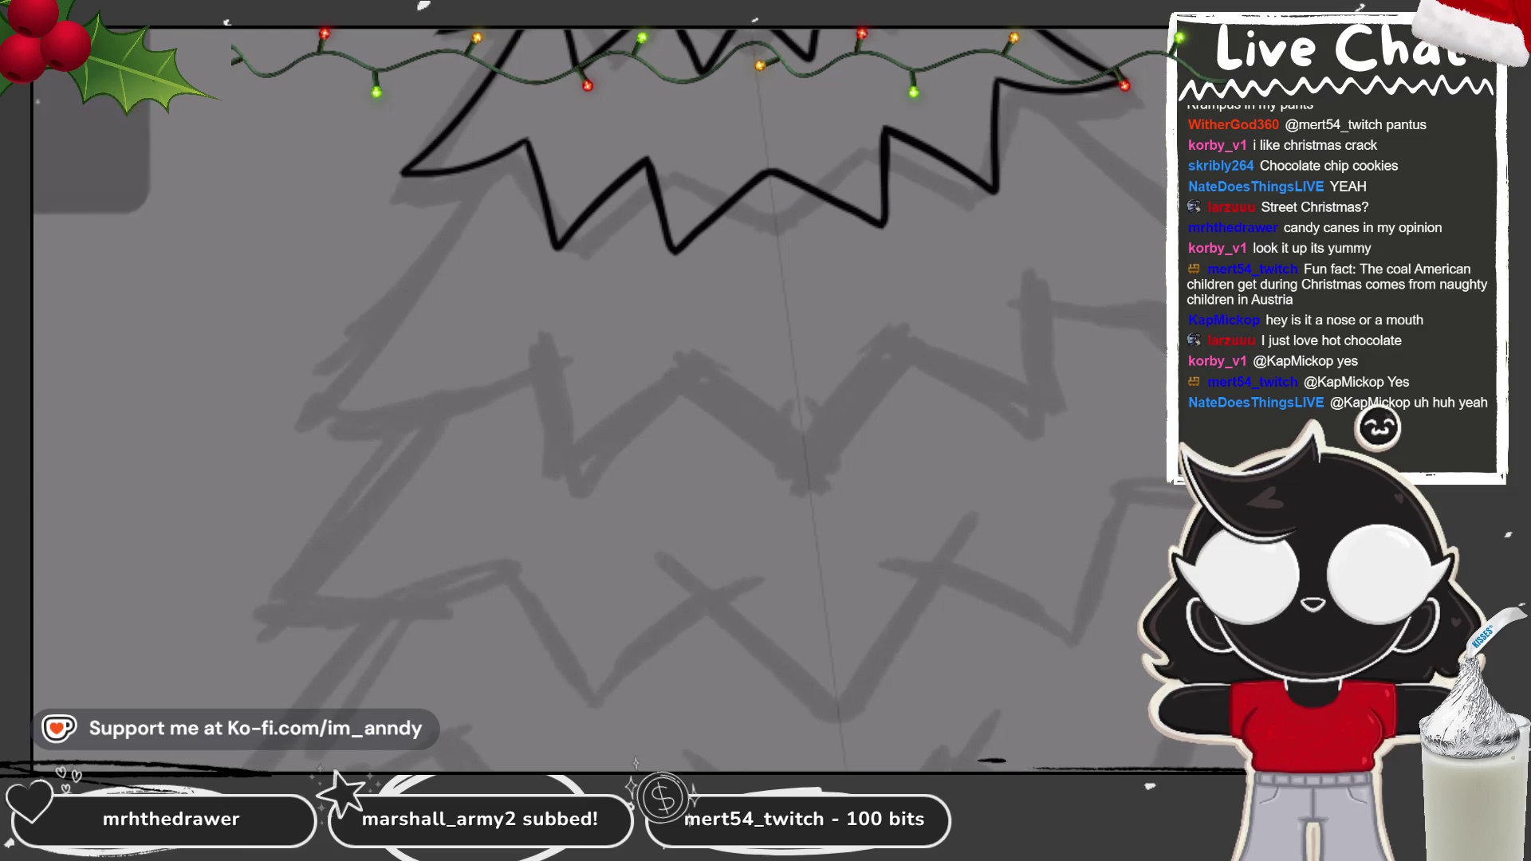
mouse_move(494, 164)
mouse_down()
mouse_move(419, 264)
mouse_move(479, 369)
mouse_move(551, 338)
mouse_up()
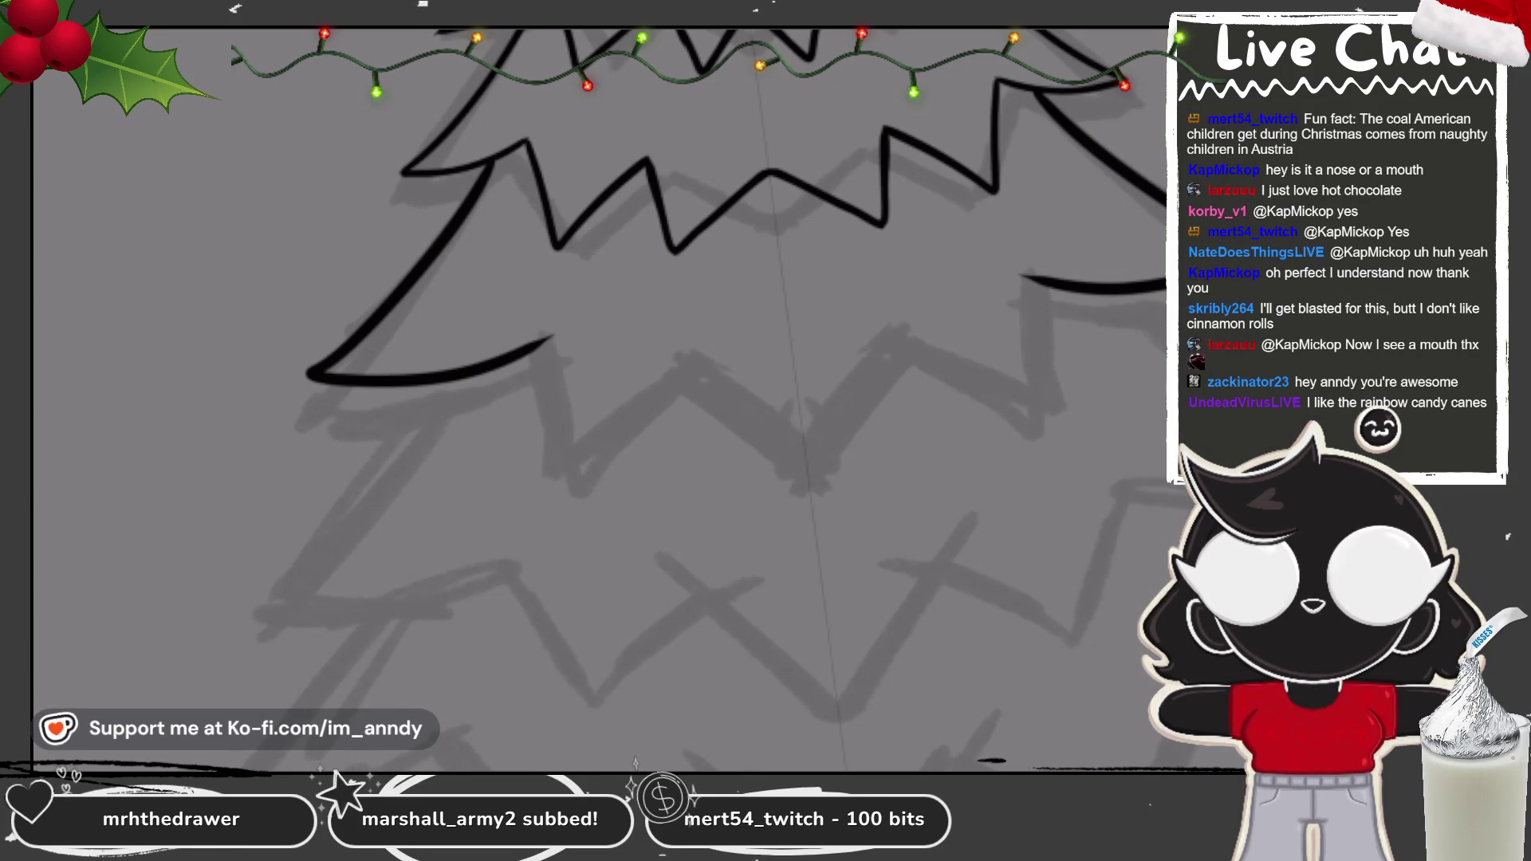
Step: Ink the stroke under the upper tier's left curve and the right edge stroke in black
scroll(598, 399, up, 3)
drag(415, 315, 514, 514)
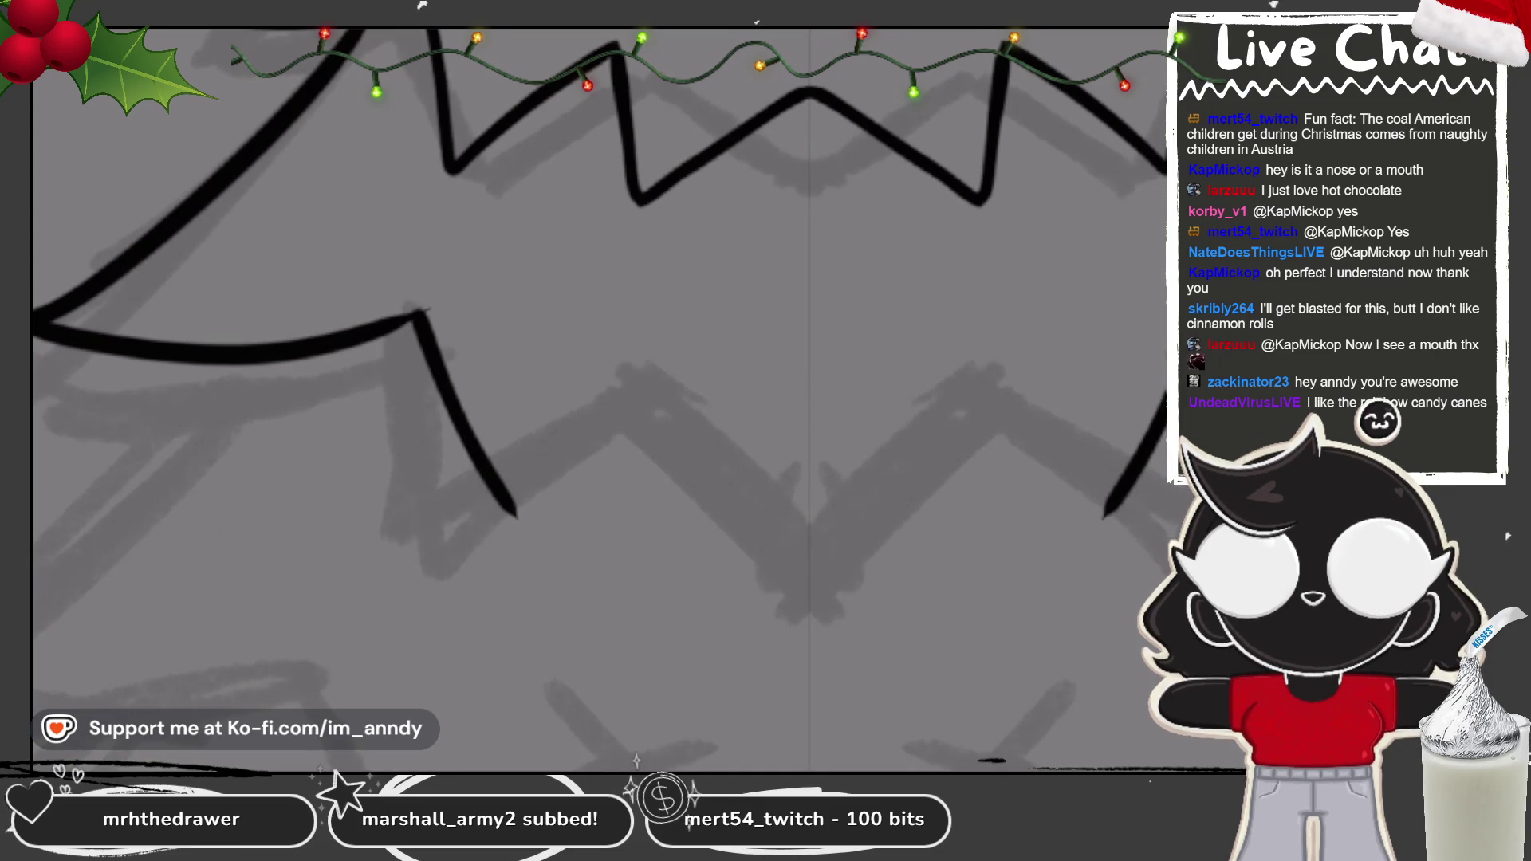
key(ctrl+z)
mouse_move(394, 323)
mouse_down()
mouse_move(446, 494)
mouse_move(574, 339)
mouse_up()
drag(981, 236, 813, 303)
key(ctrl+z)
key(ctrl+z)
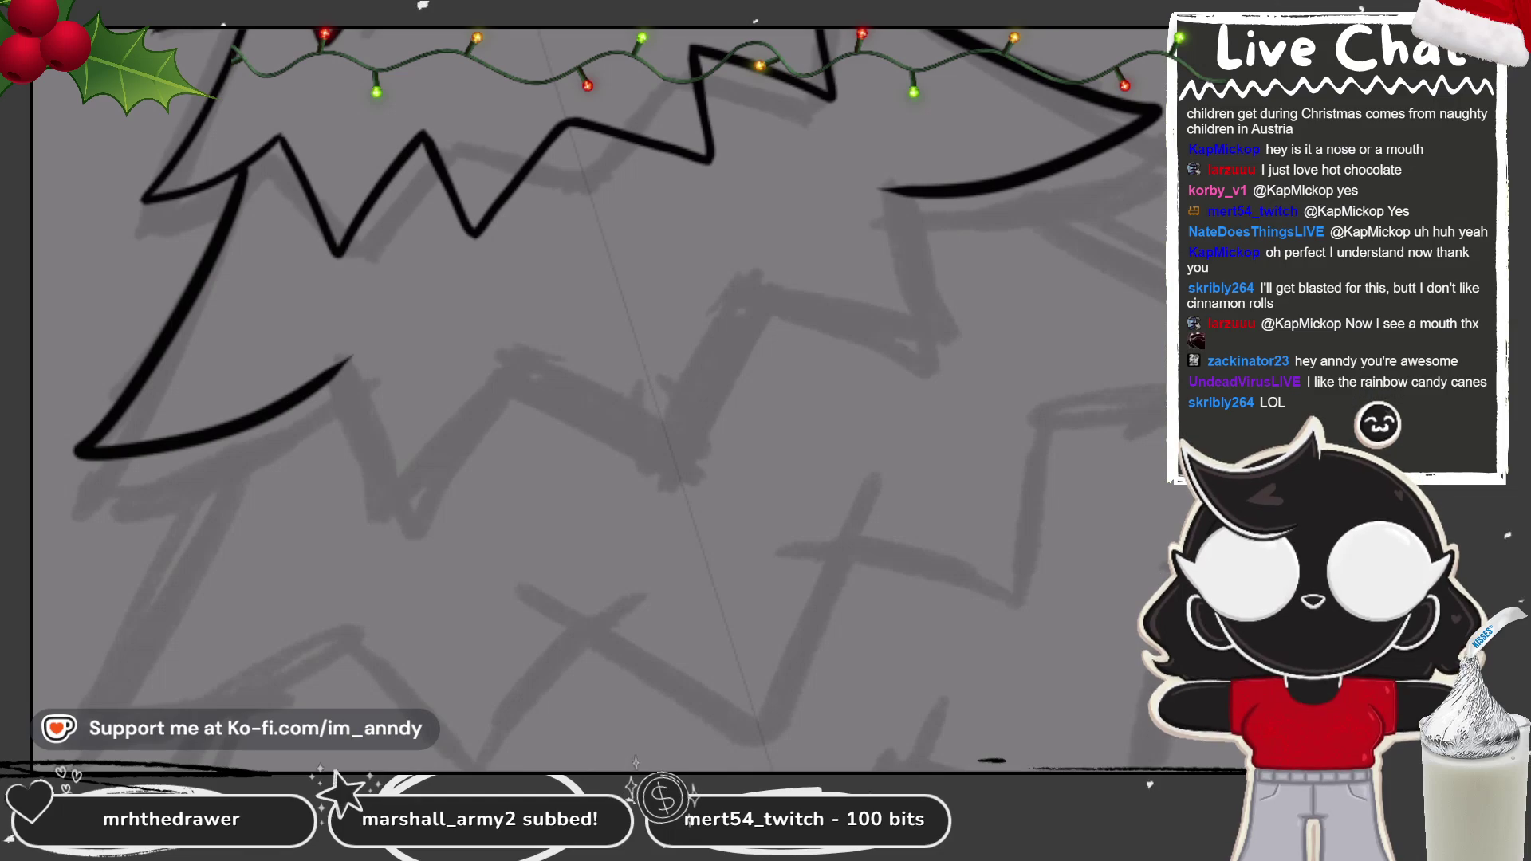
key(ctrl+z)
key(ctrl+z)
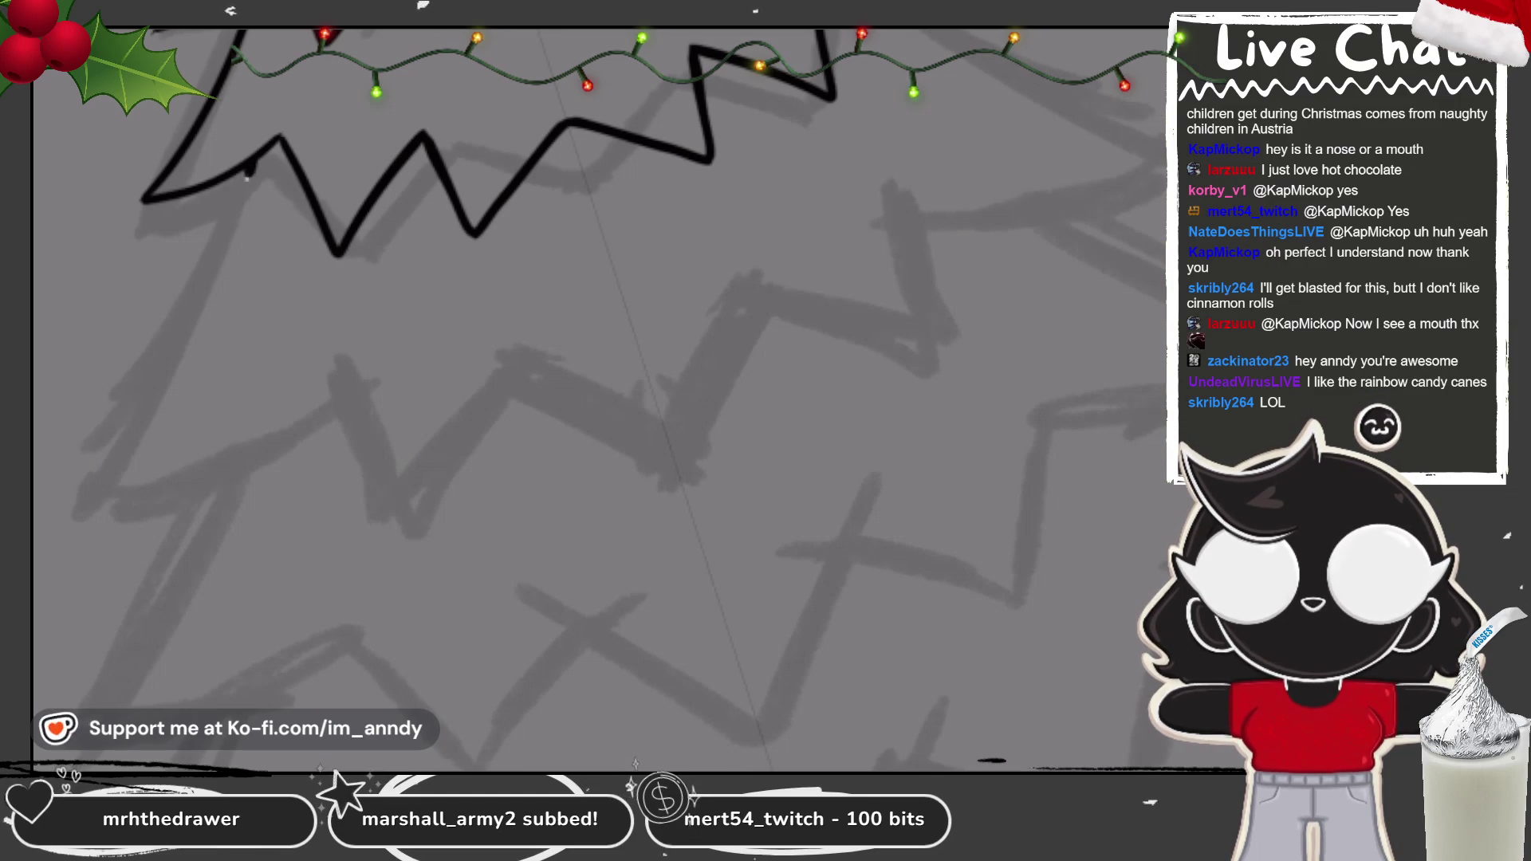
key(ctrl+y)
key(ctrl+y)
key(ctrl+z)
key(ctrl+z)
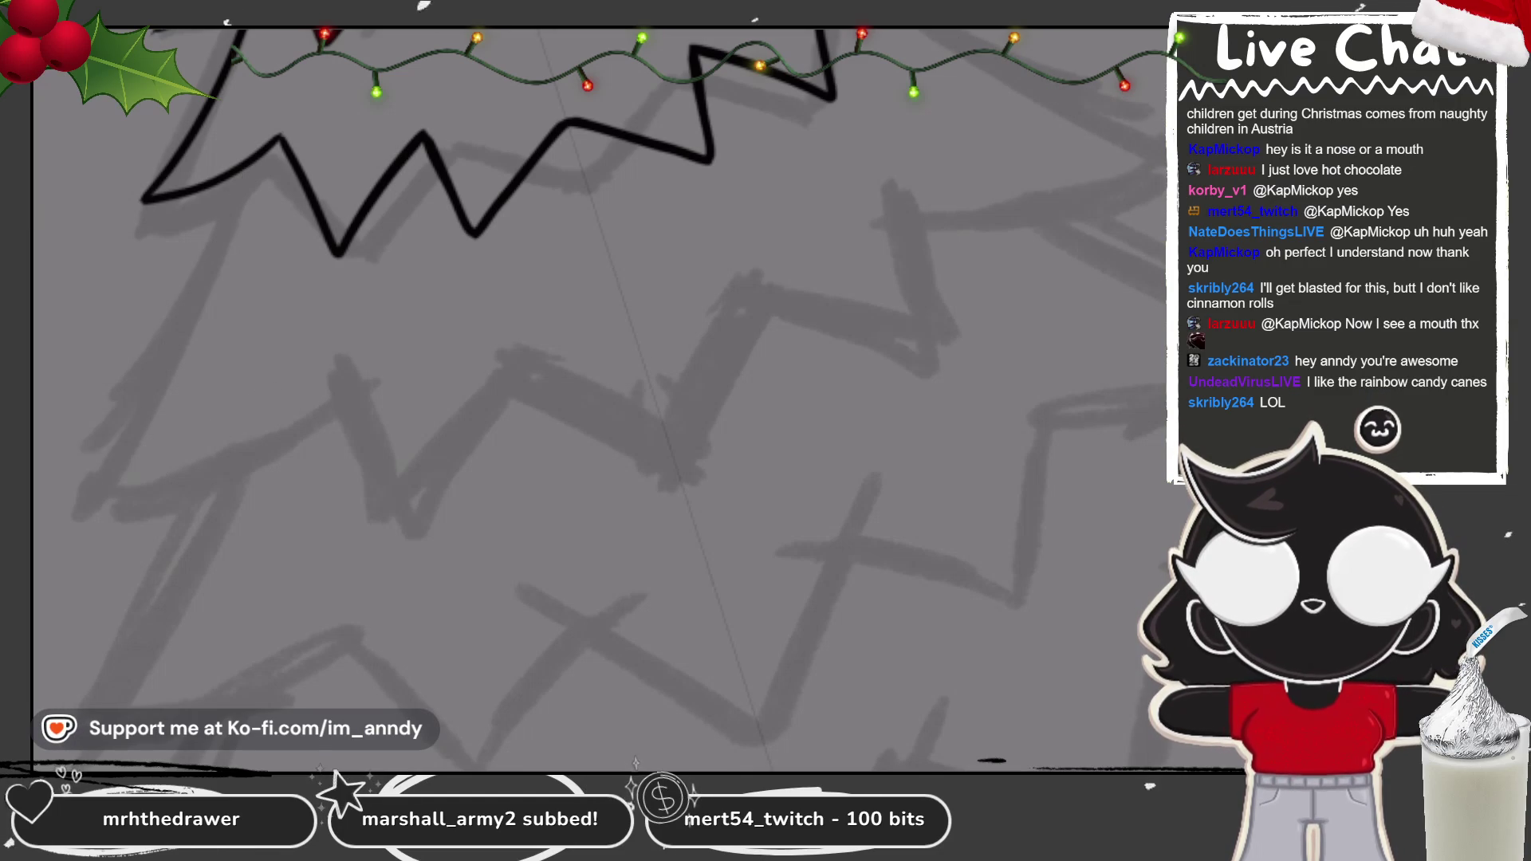
key(ctrl+y)
key(ctrl+y)
key(ctrl+z)
key(ctrl+z)
key(ctrl+y)
key(ctrl+y)
Step: Draw the left V of the third tier's zigzag edge, redrawing it longer
mouse_move(335, 368)
mouse_down()
mouse_move(391, 539)
mouse_move(519, 360)
mouse_move(646, 451)
mouse_move(757, 288)
mouse_up()
drag(375, 319, 502, 479)
key(ctrl+z)
mouse_move(369, 323)
mouse_down()
mouse_move(400, 432)
mouse_move(470, 442)
mouse_up()
key(ctrl+z)
key(ctrl+z)
mouse_move(215, 270)
mouse_down()
mouse_move(303, 347)
mouse_move(351, 307)
mouse_move(510, 479)
mouse_move(630, 319)
mouse_up()
key(ctrl+z)
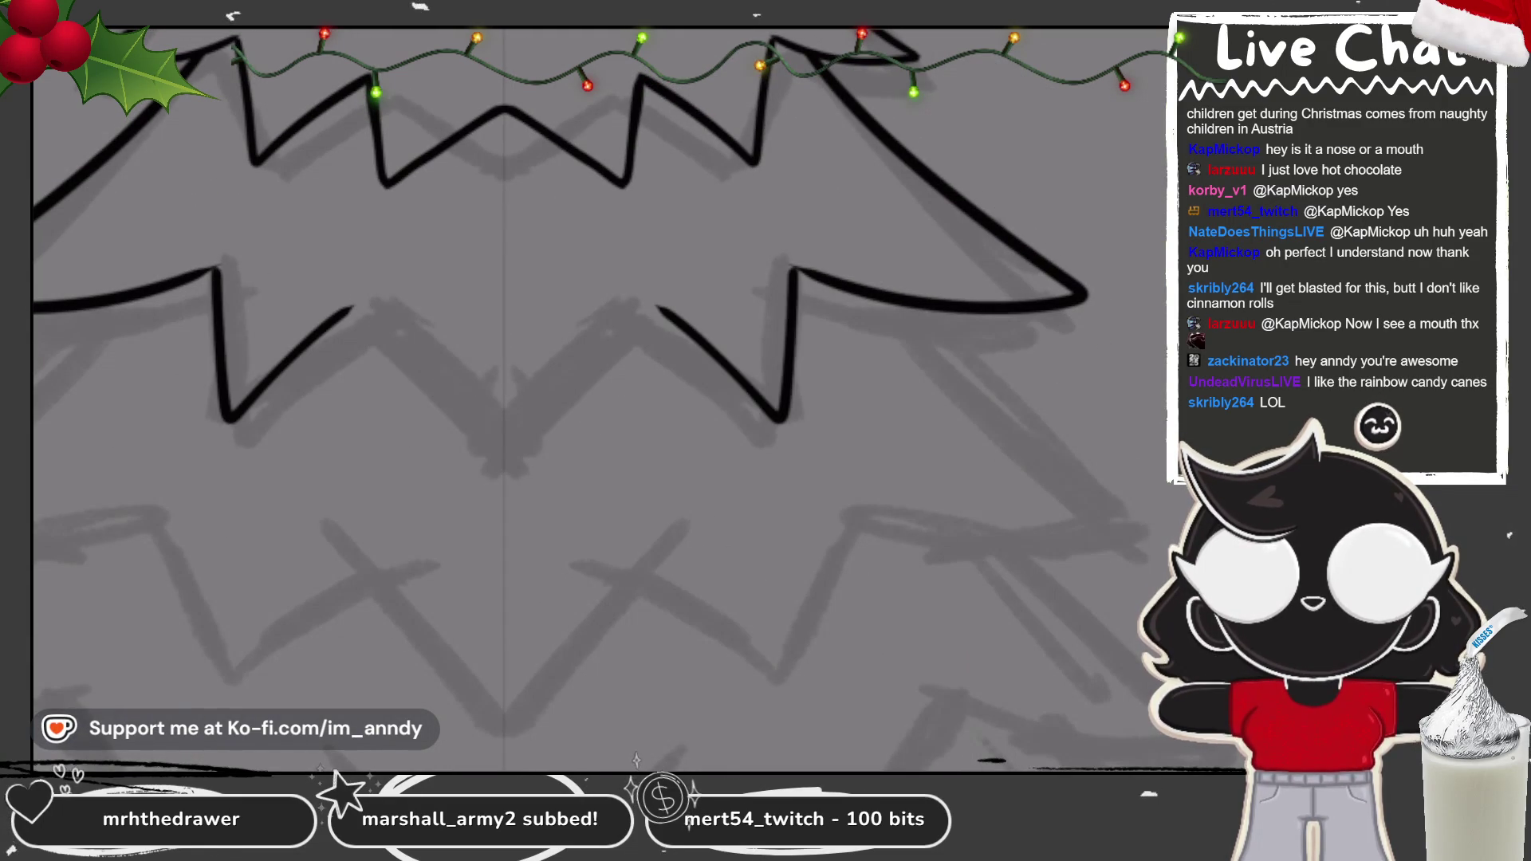
key(ctrl+z)
mouse_move(219, 270)
mouse_down()
mouse_move(399, 319)
mouse_move(518, 434)
mouse_up()
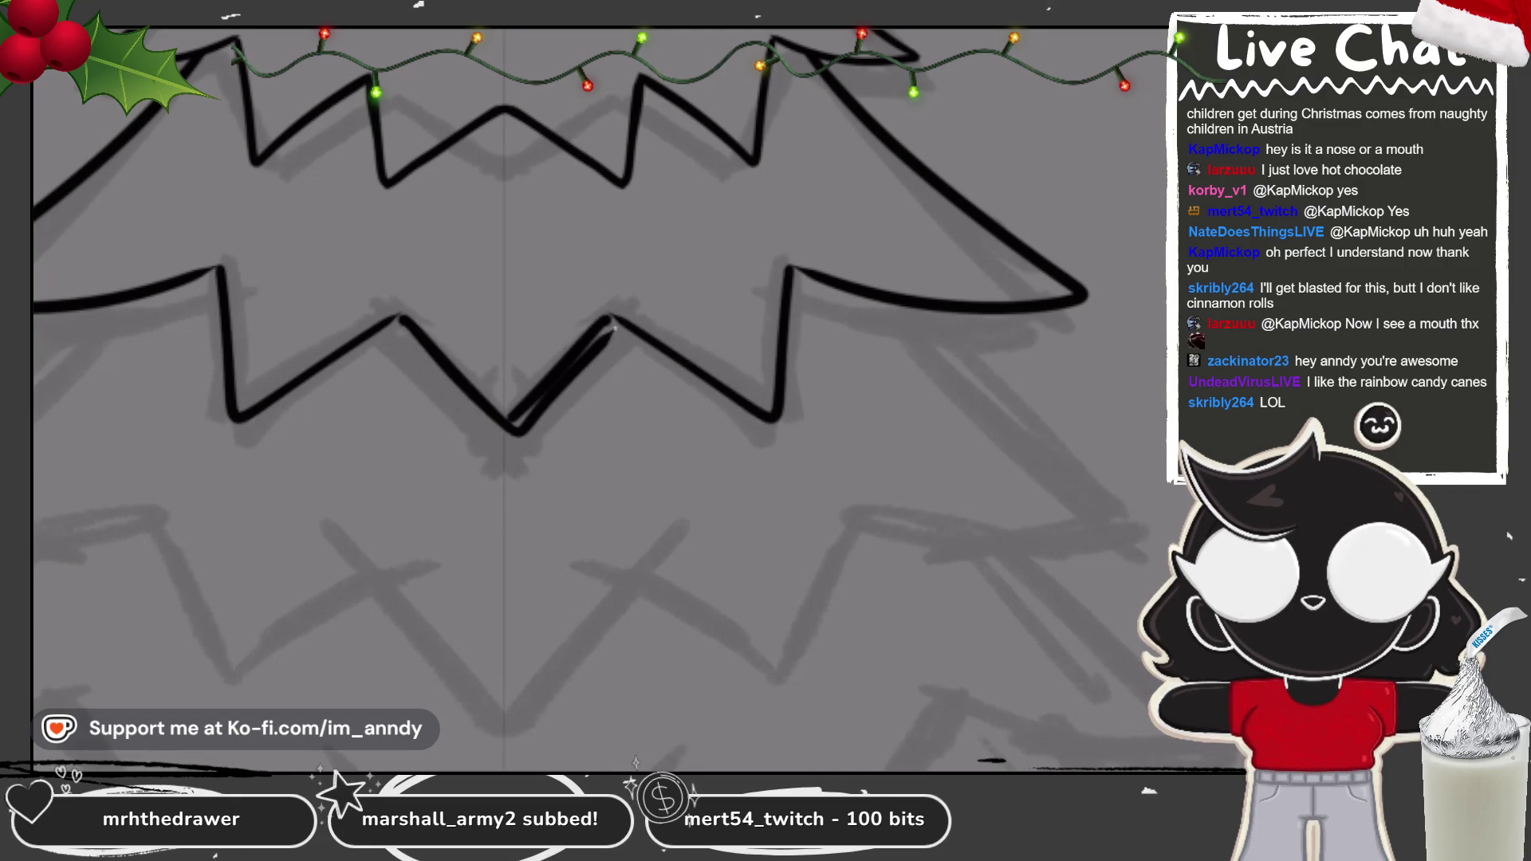
key(ctrl+z)
key(ctrl+z)
Step: Ink a bold, thickened centre V on the third tier and begin the next tier's mirrored spikes
mouse_move(618, 318)
mouse_down()
mouse_move(507, 446)
mouse_move(391, 319)
mouse_up()
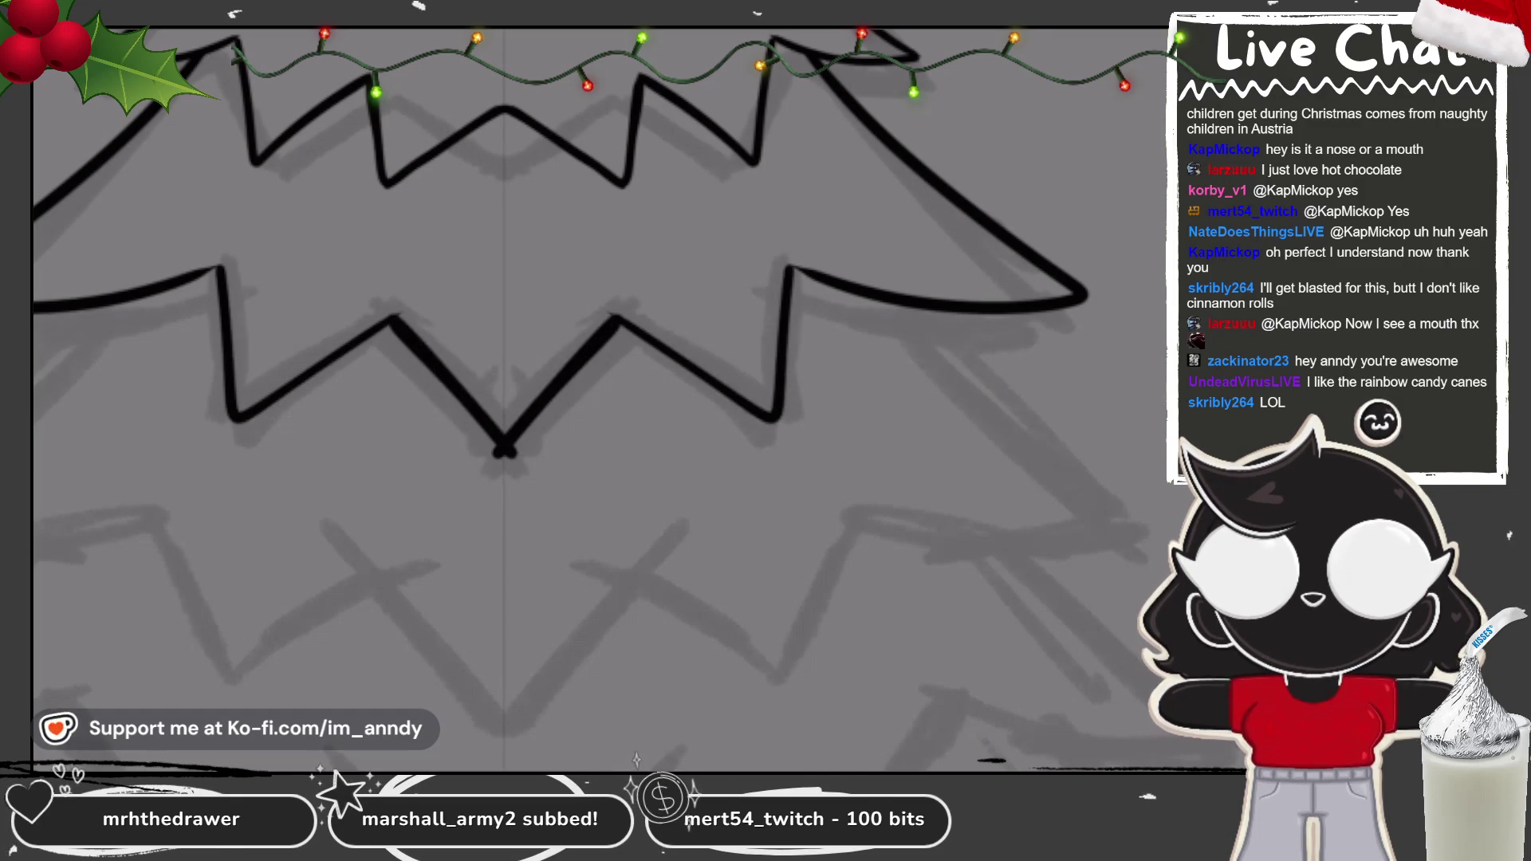
scroll(504, 450, up, 3)
key(ctrl+z)
drag(618, 239, 442, 463)
mouse_move(271, 240)
mouse_down()
mouse_move(441, 464)
mouse_move(582, 295)
mouse_up()
drag(431, 447, 311, 291)
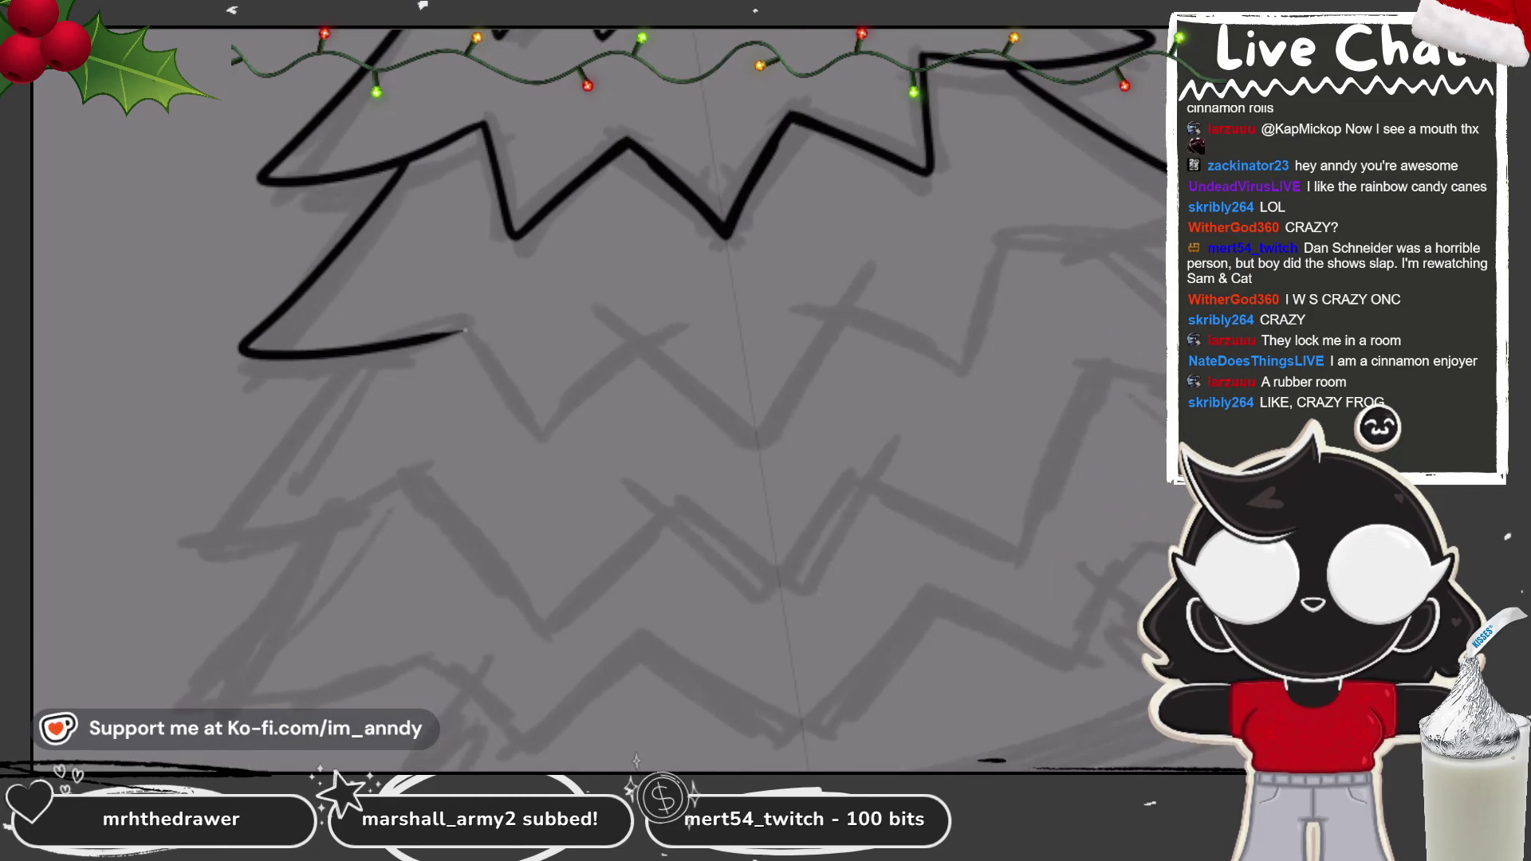
mouse_move(383, 243)
mouse_down()
mouse_move(402, 303)
mouse_move(554, 271)
mouse_move(654, 371)
mouse_up()
Step: Ink the fourth tier's mirrored zigzag lower edge on both sides, then zoom out to check
key(ctrl+z)
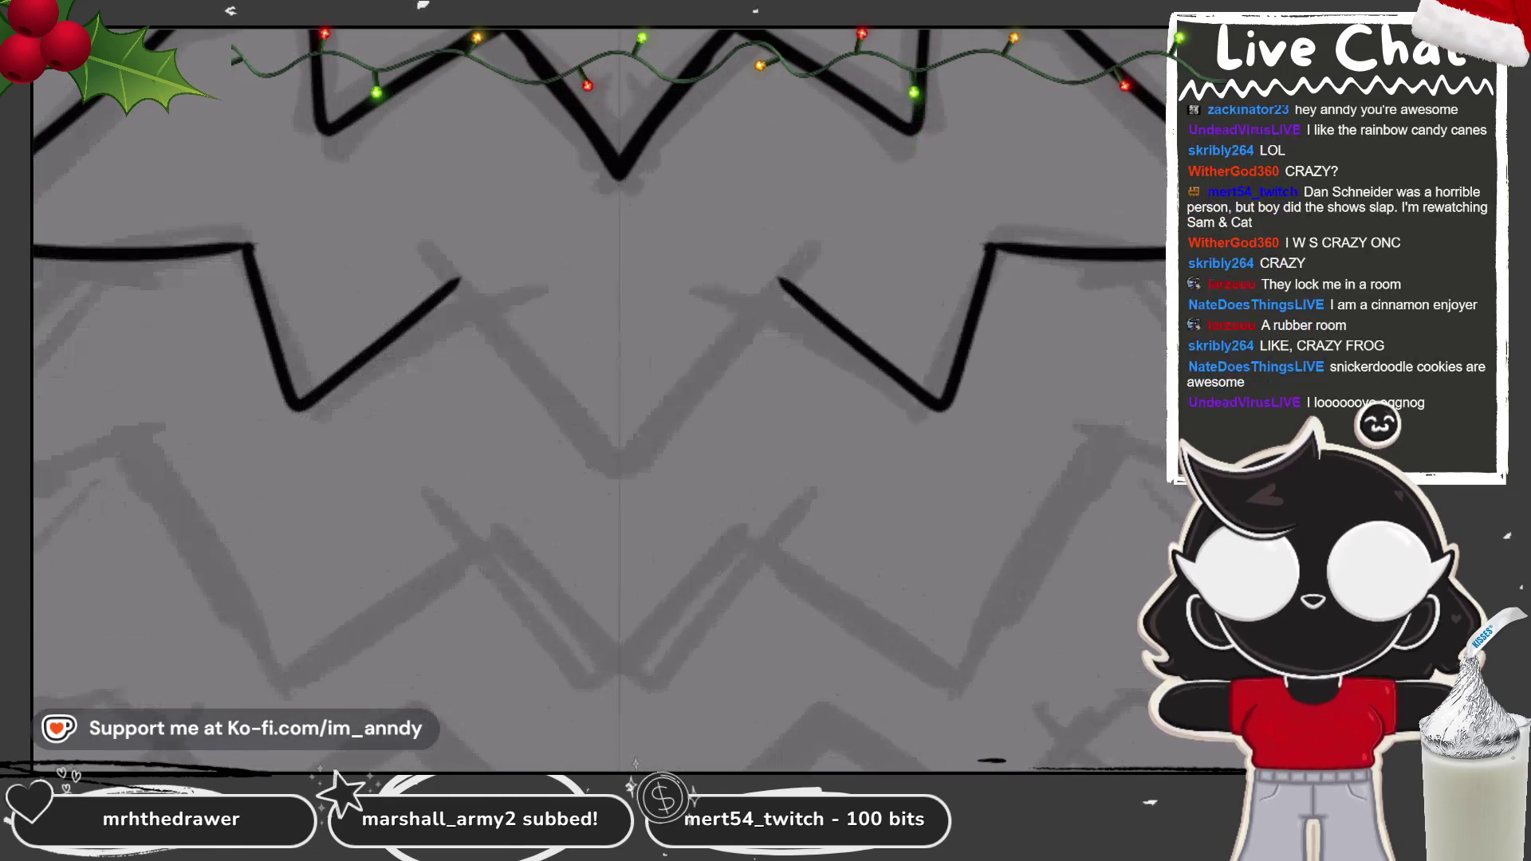
drag(460, 283, 604, 422)
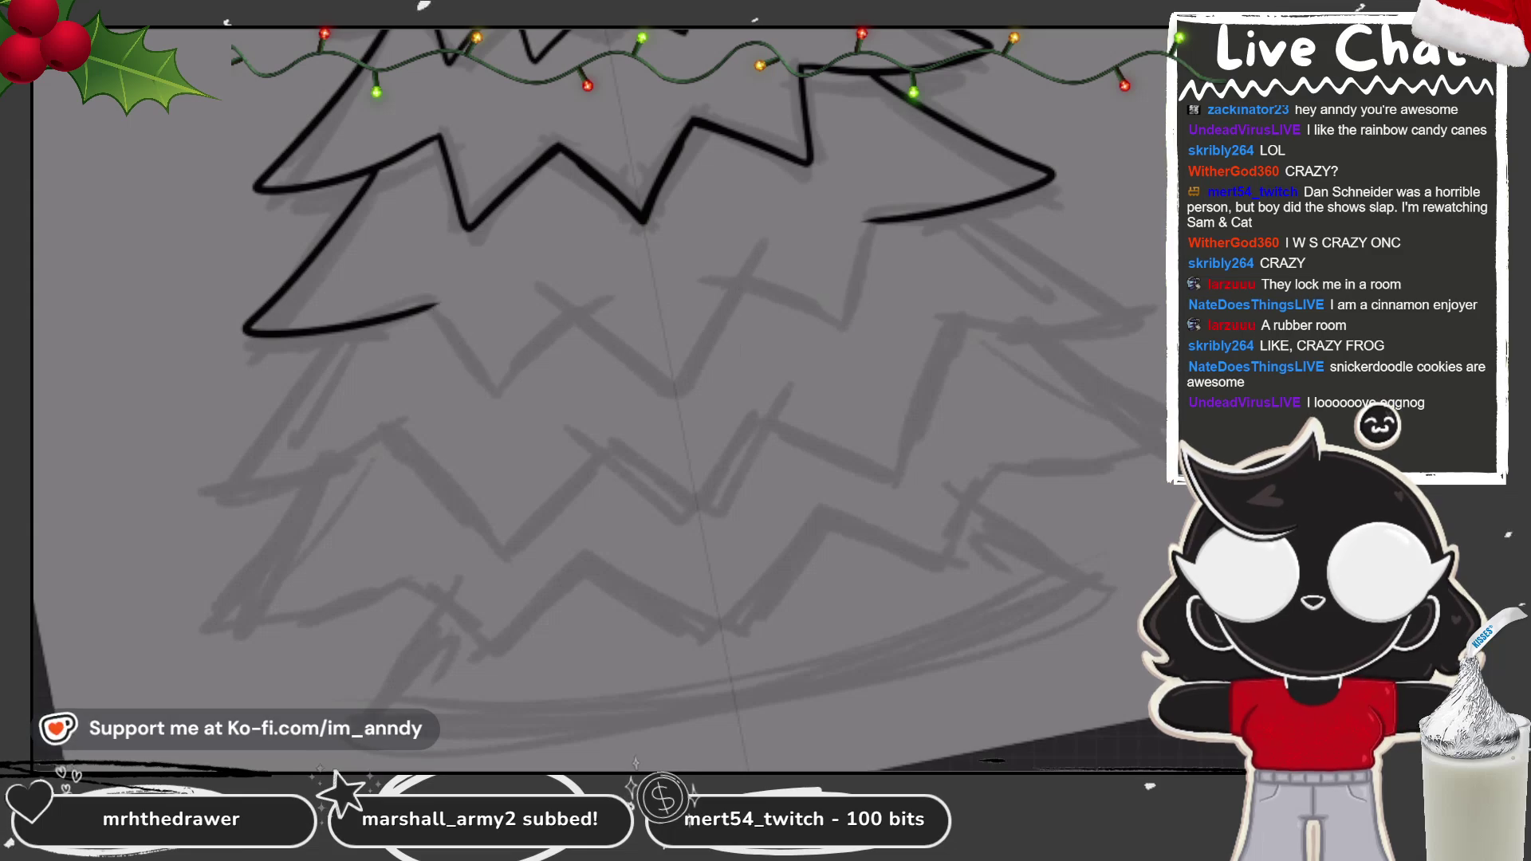
mouse_move(379, 172)
mouse_down()
mouse_move(240, 355)
mouse_move(370, 303)
mouse_up()
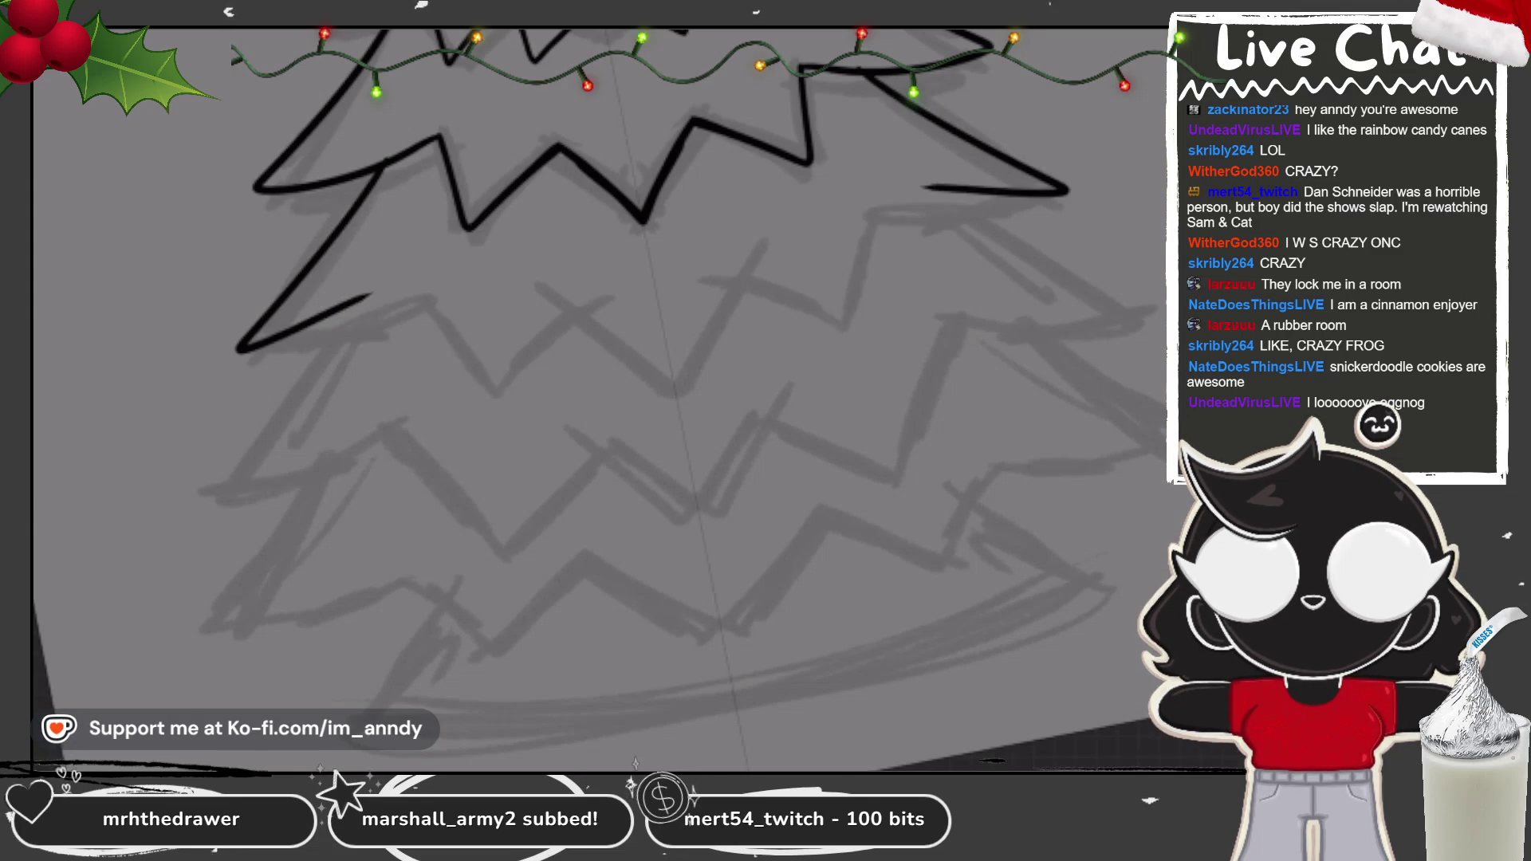
key(ctrl+z)
mouse_move(343, 191)
mouse_down()
mouse_move(191, 431)
mouse_move(395, 349)
mouse_move(530, 414)
mouse_move(586, 351)
mouse_move(610, 383)
mouse_move(725, 351)
mouse_up()
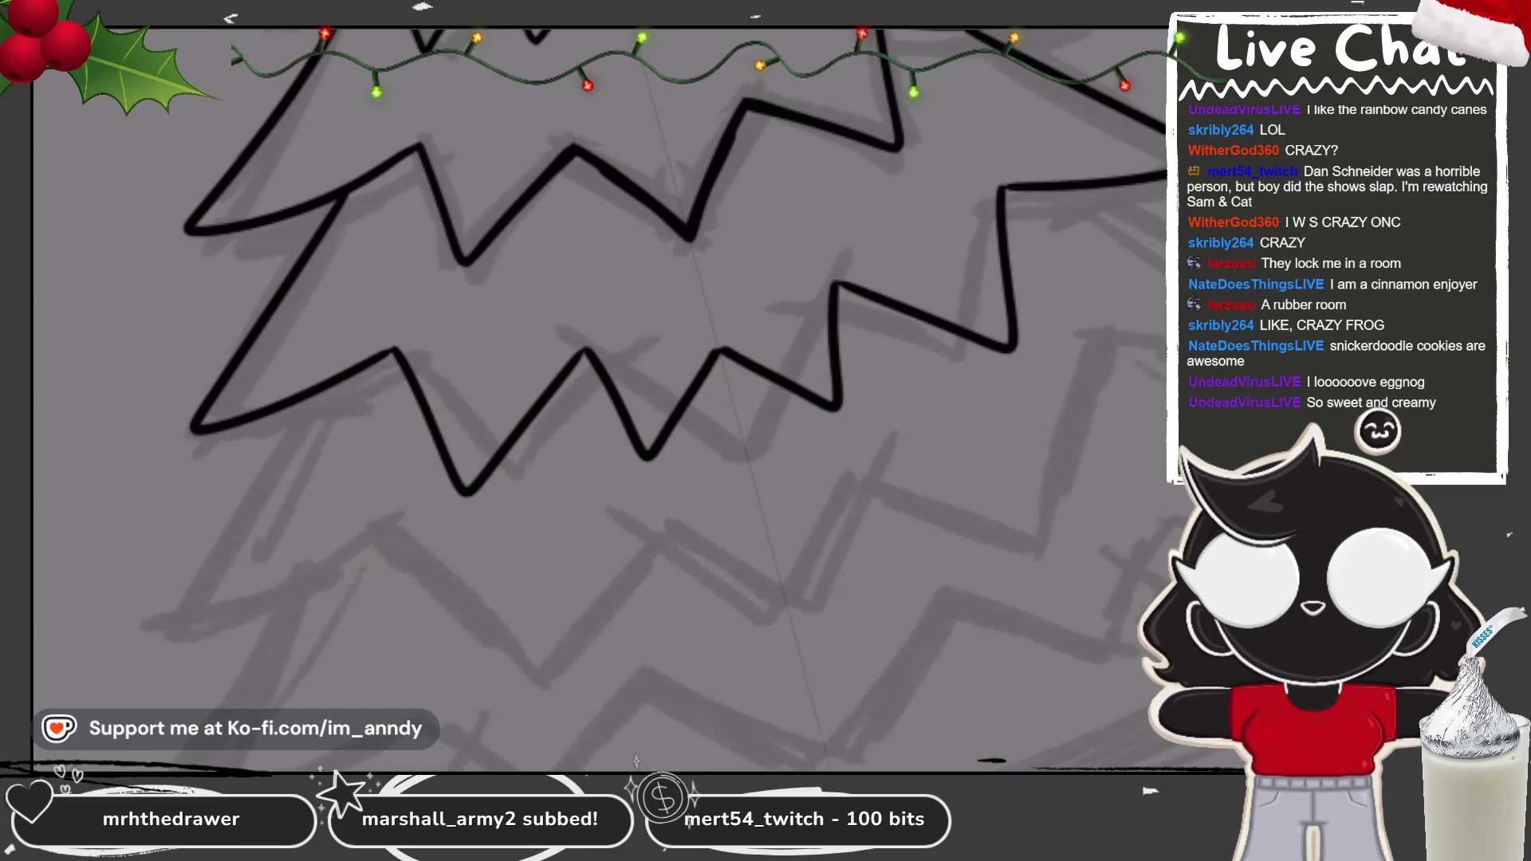
scroll(722, 351, up, 2)
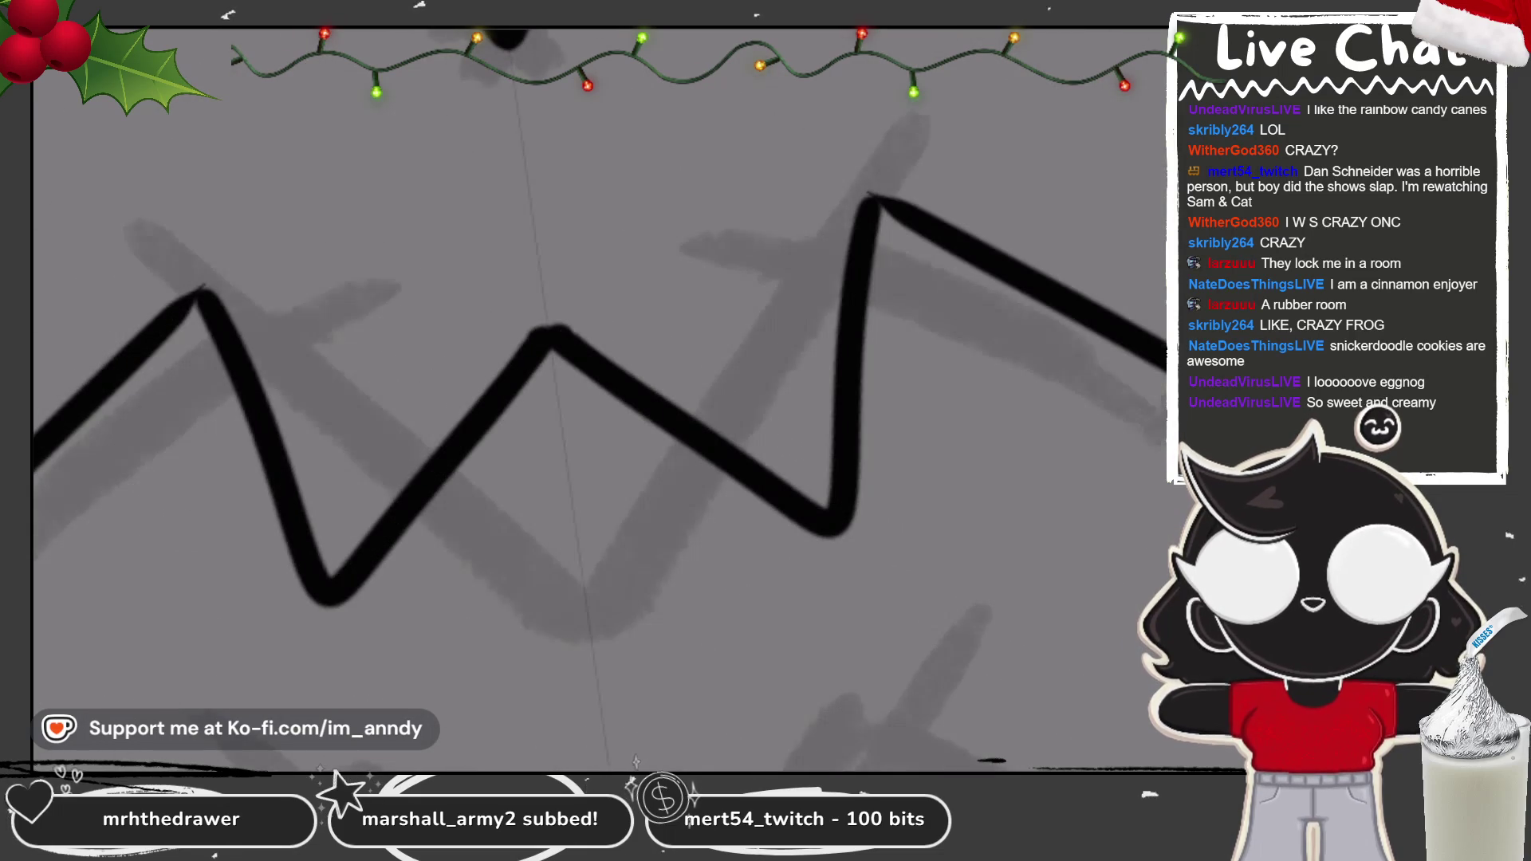
scroll(565, 333, down, 3)
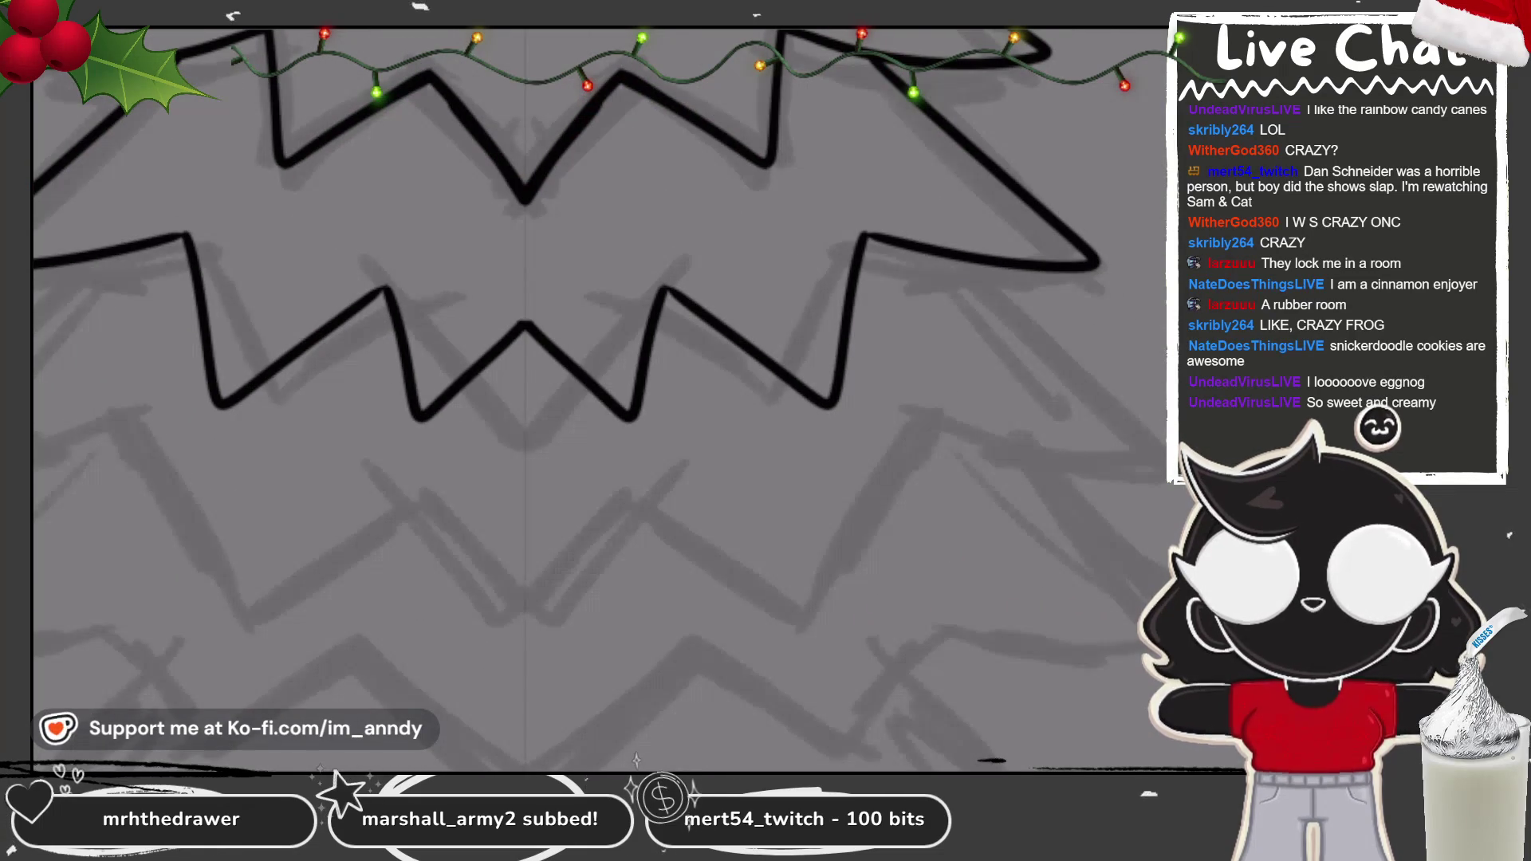
scroll(574, 335, down, 2)
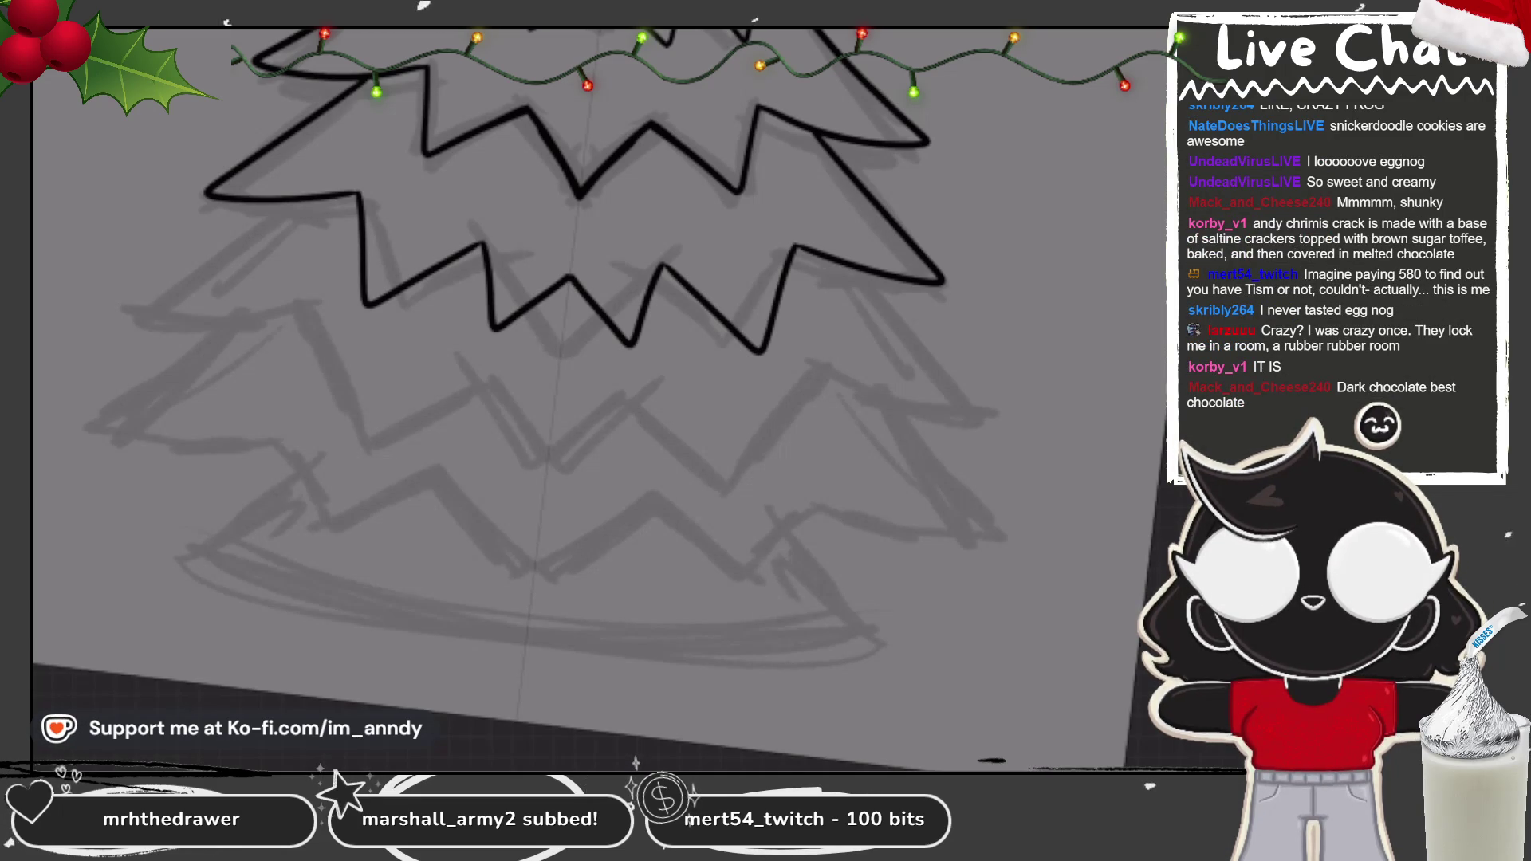
Step: Ink the lower-left and right branch outlines of the tier below the fourth
scroll(558, 398, up, 3)
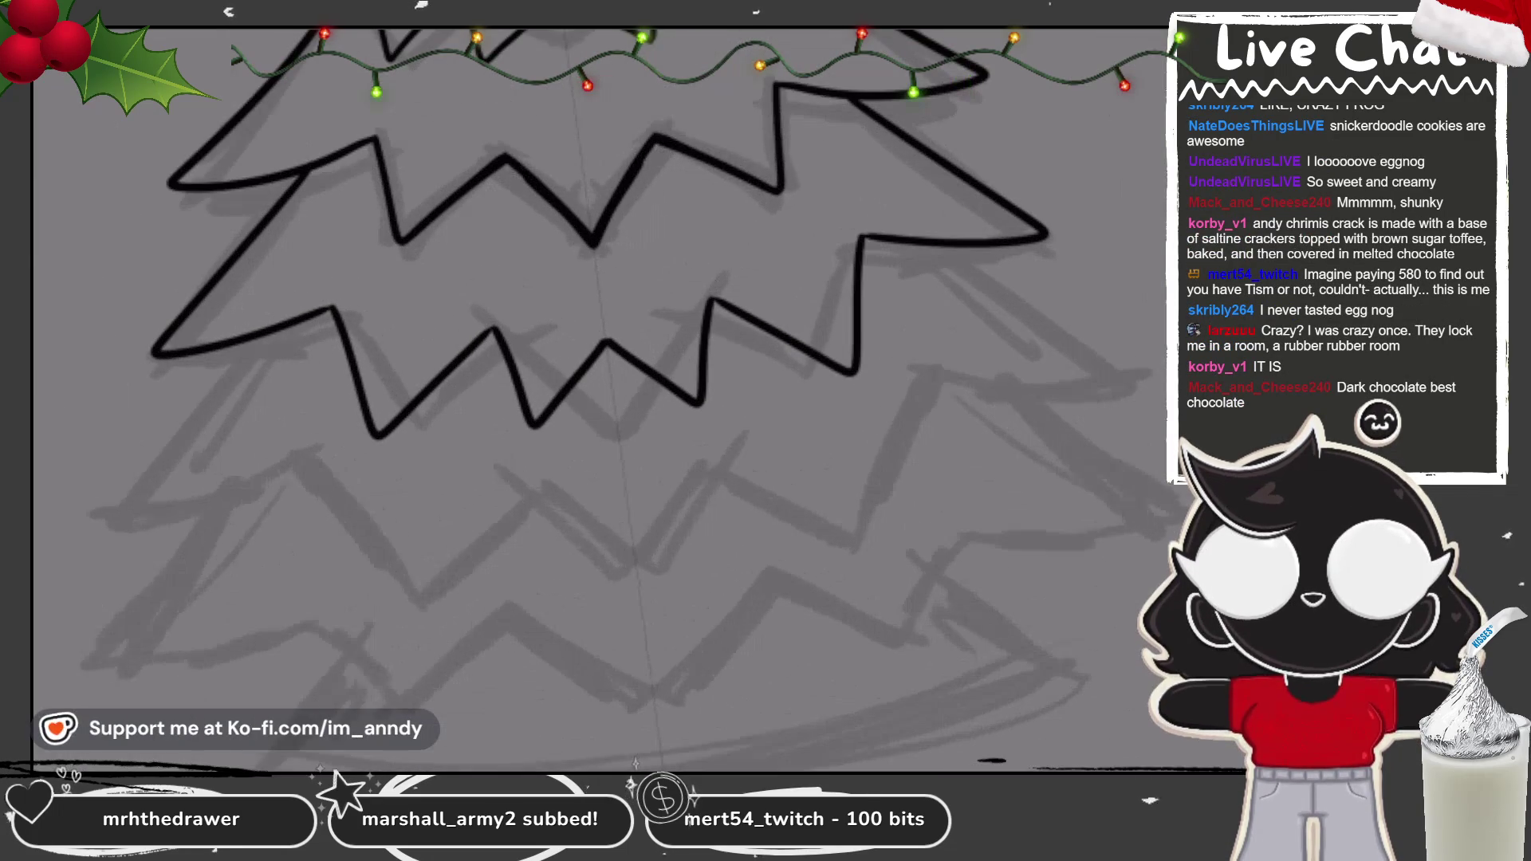
scroll(622, 359, down, 3)
mouse_move(323, 352)
mouse_down()
mouse_move(191, 385)
mouse_move(311, 383)
mouse_up()
drag(853, 199, 857, 297)
mouse_move(311, 369)
mouse_down()
mouse_move(378, 475)
mouse_move(456, 392)
mouse_up()
drag(857, 296, 718, 361)
mouse_move(456, 392)
mouse_down()
mouse_move(526, 471)
mouse_move(577, 396)
mouse_up()
drag(610, 391, 720, 363)
Step: Redraw the tier's lower and middle zigzag strokes in a new shape
key(ctrl+z)
key(ctrl+z)
mouse_move(457, 392)
mouse_down()
mouse_move(510, 455)
mouse_move(582, 396)
mouse_up()
drag(726, 362, 598, 391)
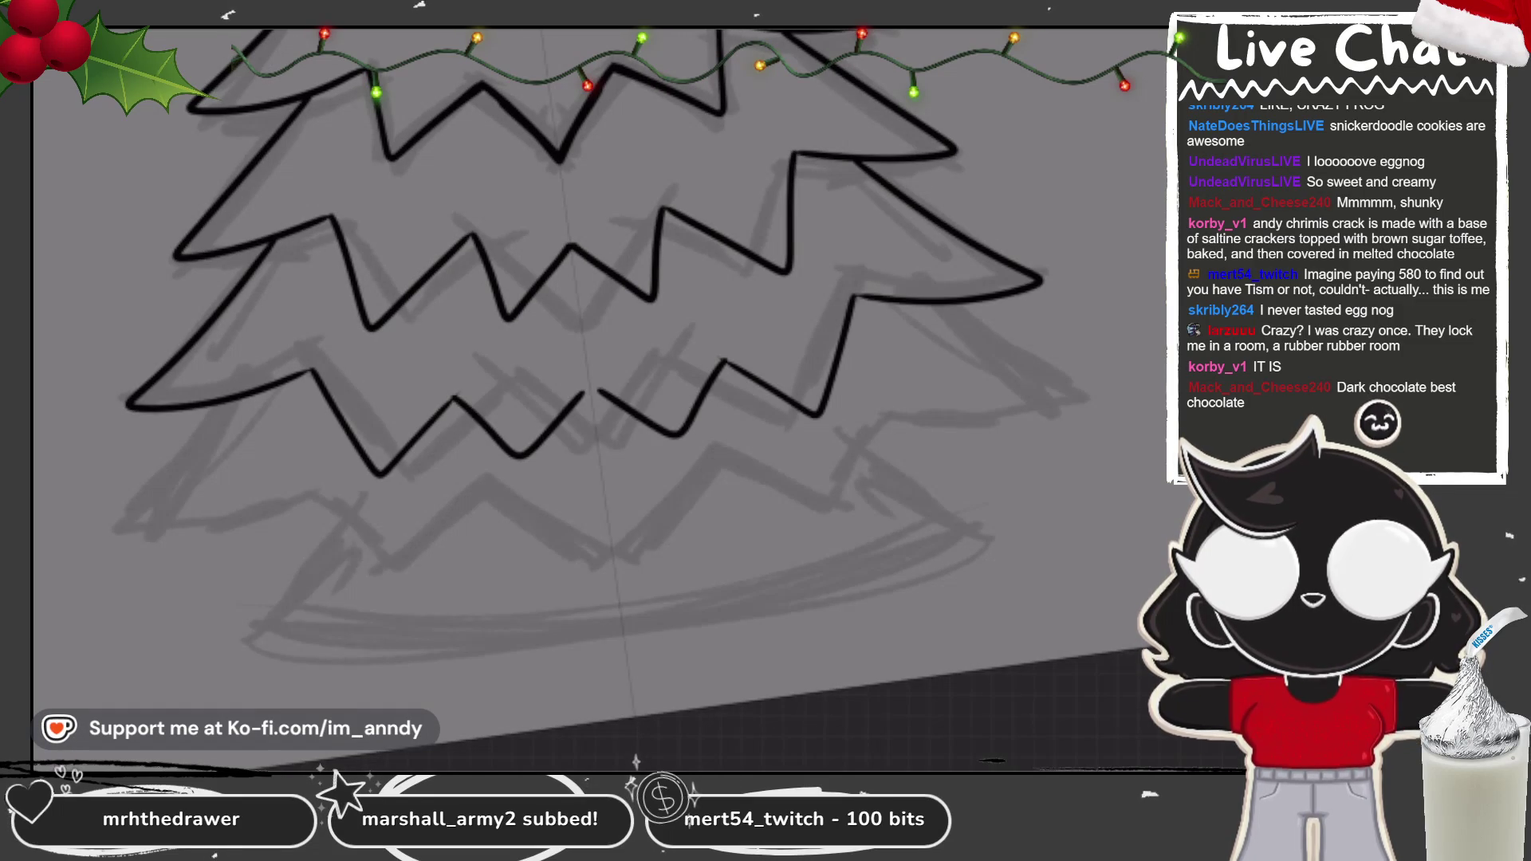
key(ctrl+z)
key(ctrl+z)
mouse_move(457, 392)
mouse_down()
mouse_move(524, 468)
mouse_move(602, 375)
mouse_up()
drag(722, 359, 574, 379)
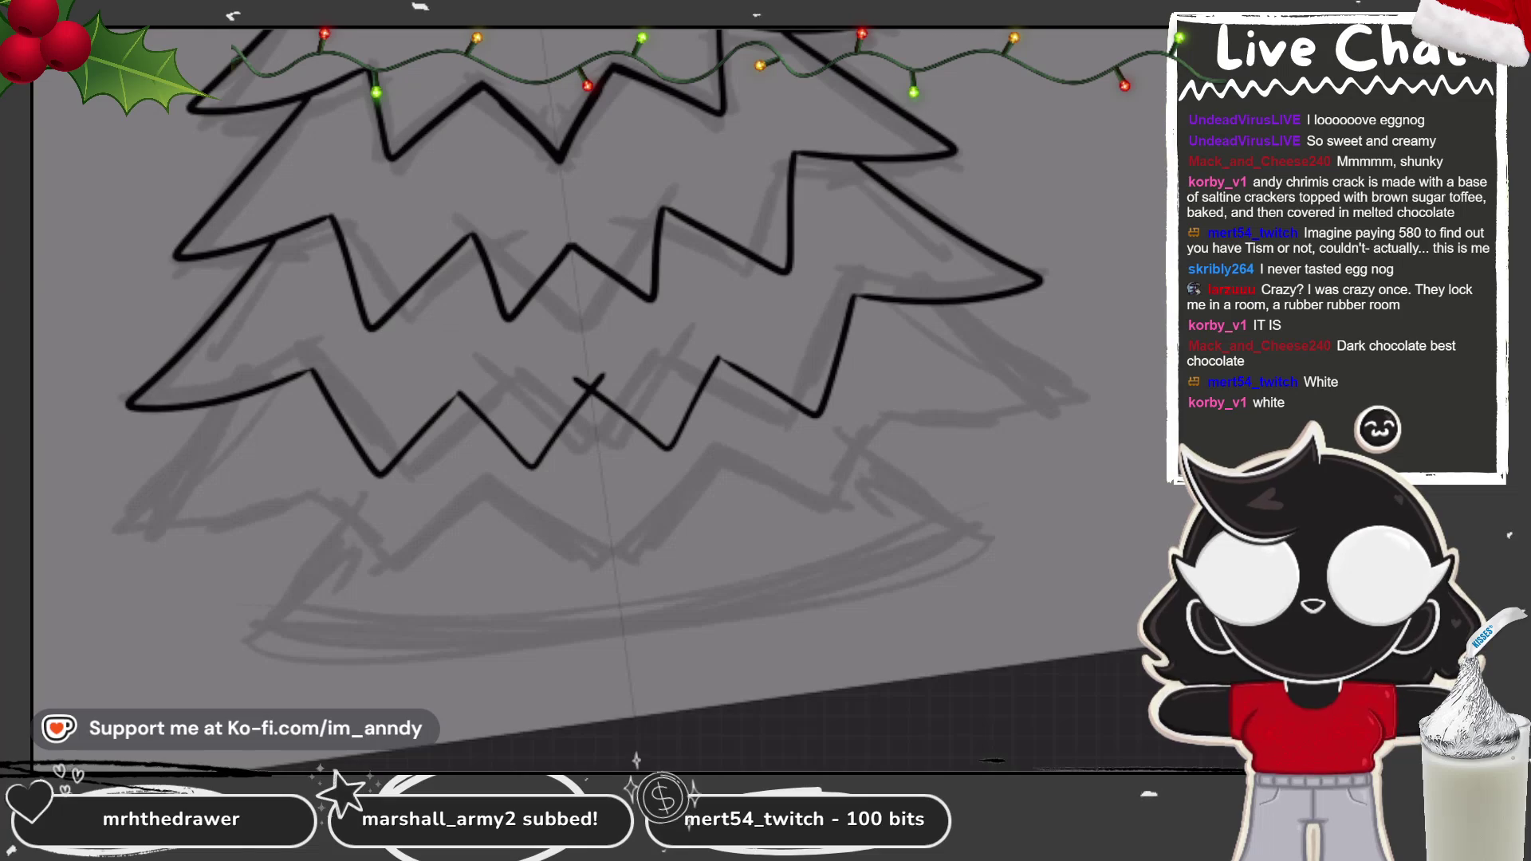
Step: Draw the left zigzag stroke and the right V spike edge of the tier
scroll(598, 271, up, 2)
key(ctrl+z)
key(ctrl+z)
key(ctrl+z)
mouse_move(195, 297)
mouse_down()
mouse_move(227, 430)
mouse_move(370, 331)
mouse_up()
drag(756, 279, 919, 199)
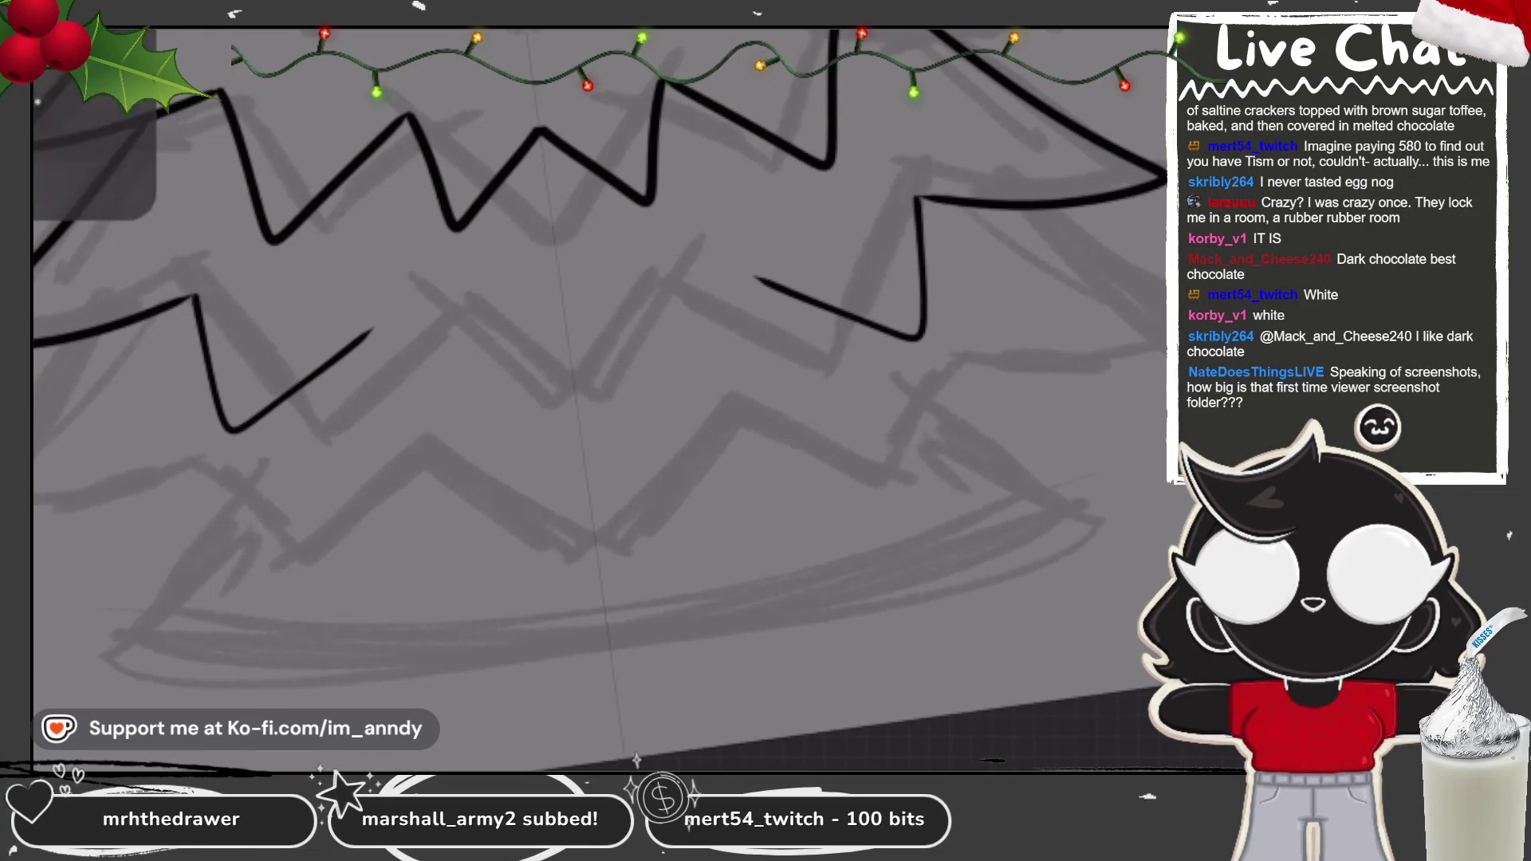
mouse_move(195, 297)
mouse_down()
mouse_move(228, 431)
mouse_move(367, 327)
mouse_up()
drag(921, 204, 757, 271)
key(ctrl+z)
key(ctrl+z)
mouse_move(195, 297)
mouse_down()
mouse_move(224, 435)
mouse_move(375, 331)
mouse_up()
mouse_move(921, 199)
mouse_down()
mouse_move(925, 339)
mouse_move(752, 277)
mouse_up()
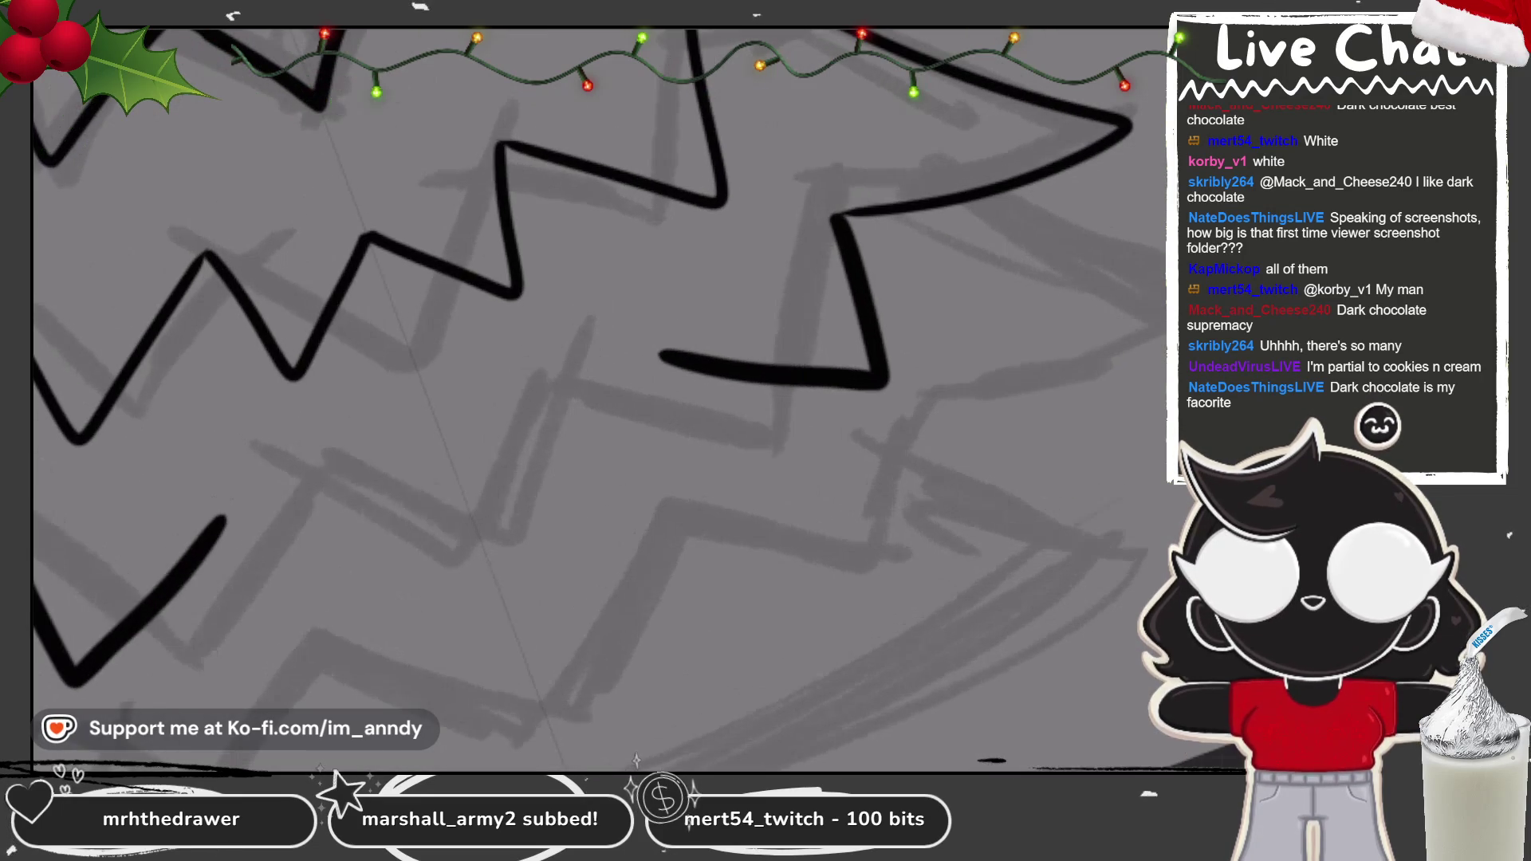
Step: Trace the tier's right zigzag as one thick black line
drag(263, 239, 773, 118)
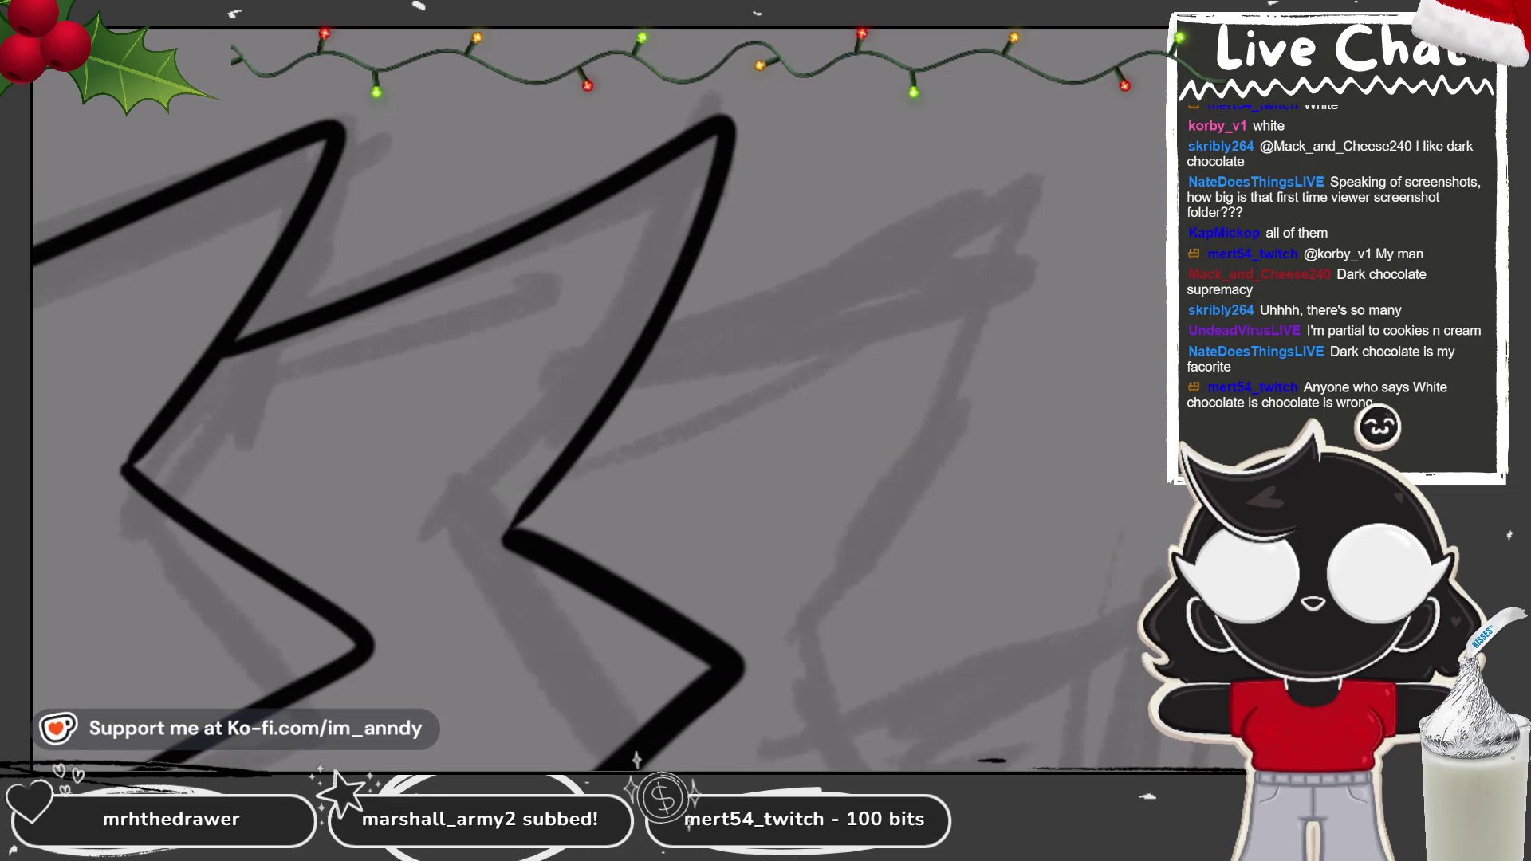
mouse_move(240, 343)
mouse_down()
mouse_move(738, 102)
mouse_move(714, 232)
mouse_move(542, 538)
mouse_up()
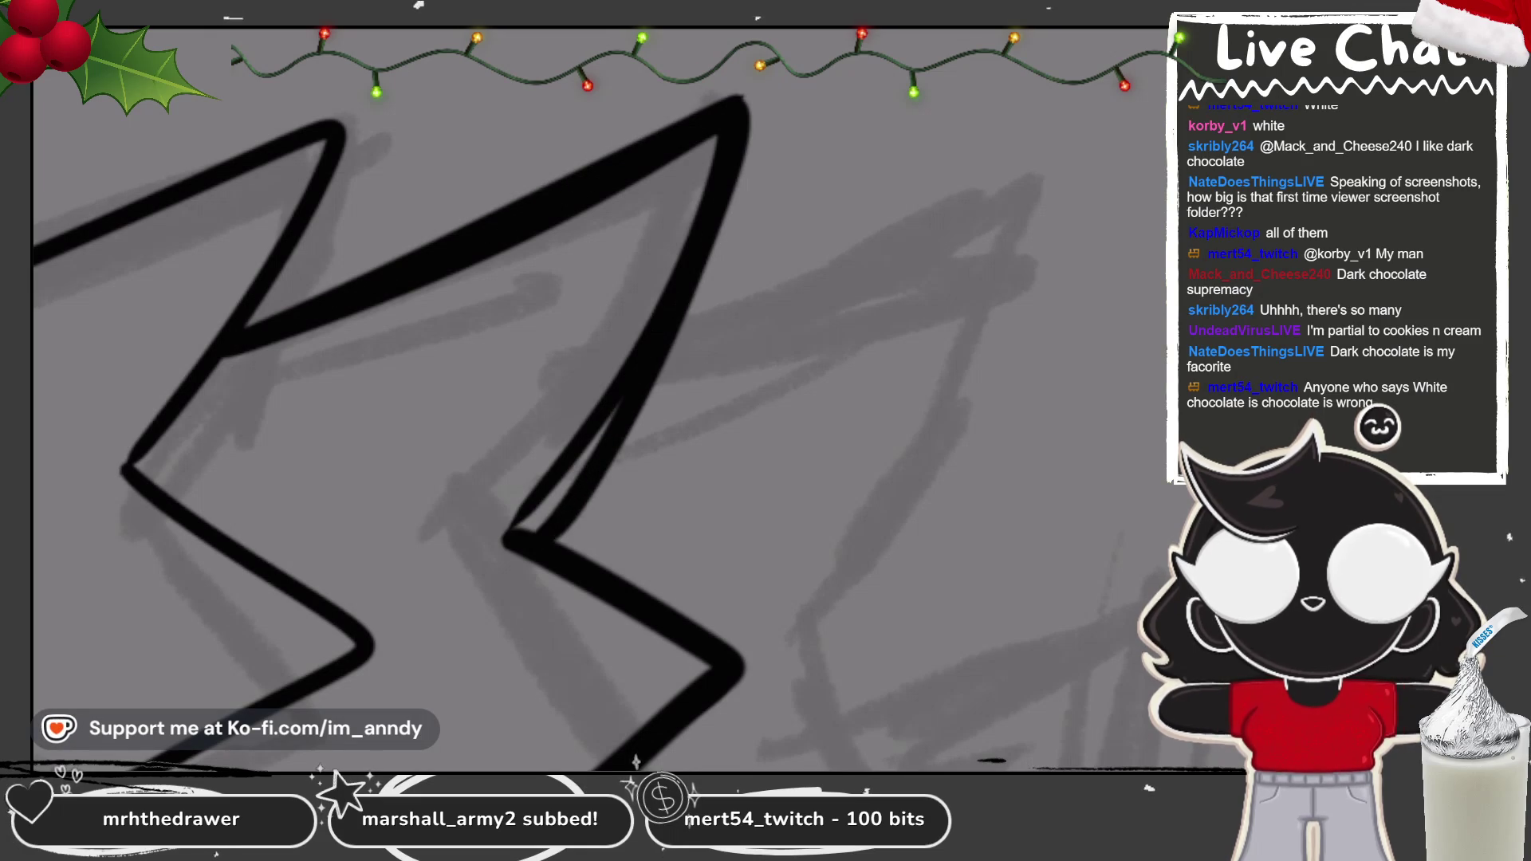
key(ctrl+z)
mouse_move(740, 97)
mouse_down()
mouse_move(618, 416)
mouse_move(523, 536)
mouse_move(586, 454)
mouse_up()
key(ctrl+z)
mouse_move(740, 97)
mouse_down()
mouse_move(654, 351)
mouse_move(528, 534)
mouse_move(514, 530)
mouse_up()
key(ctrl+z)
key(ctrl+z)
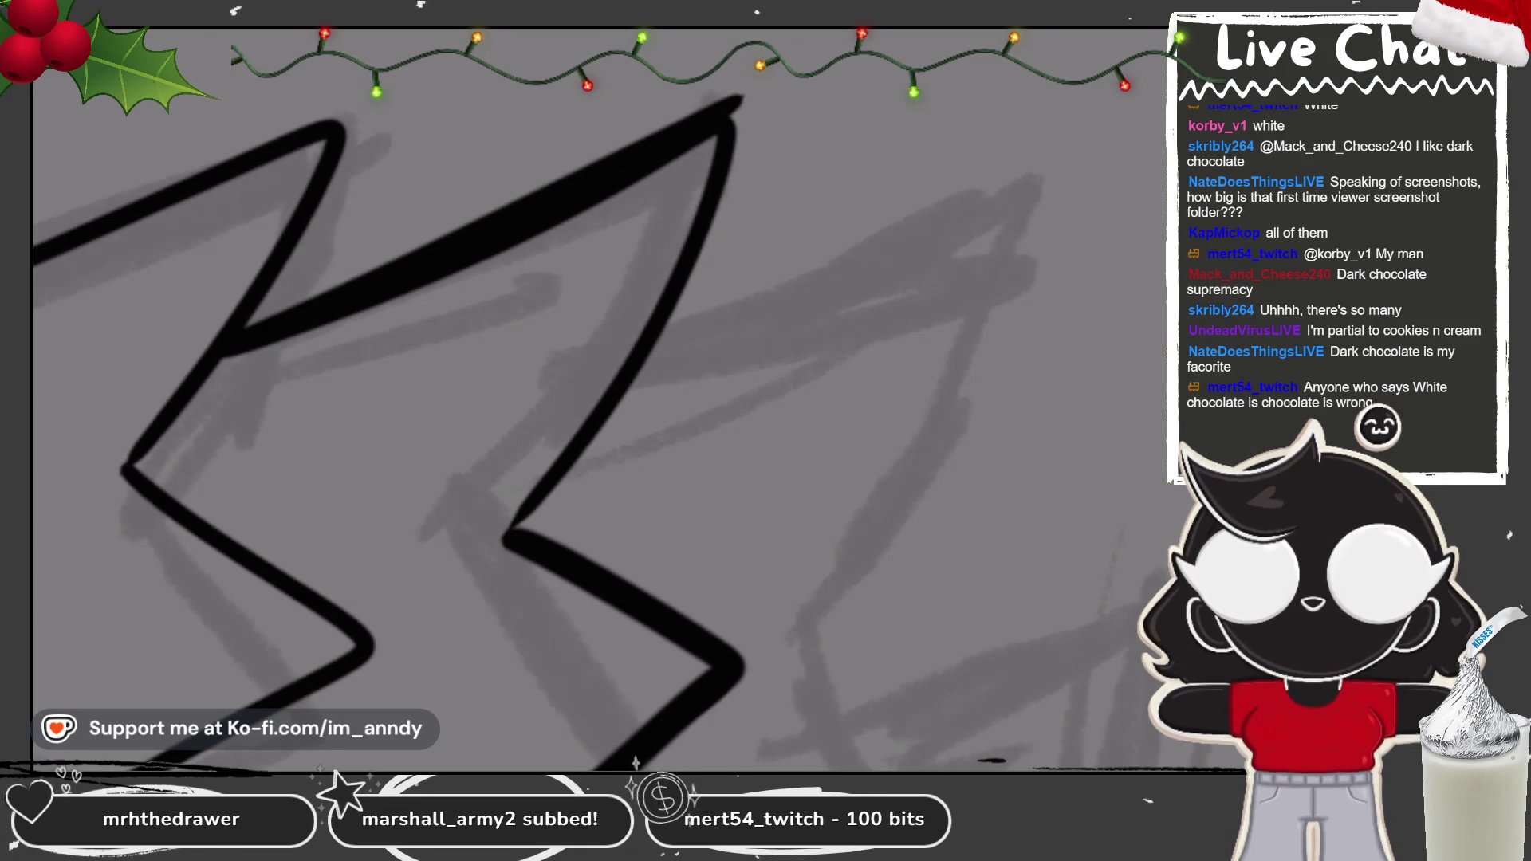
drag(734, 99, 533, 516)
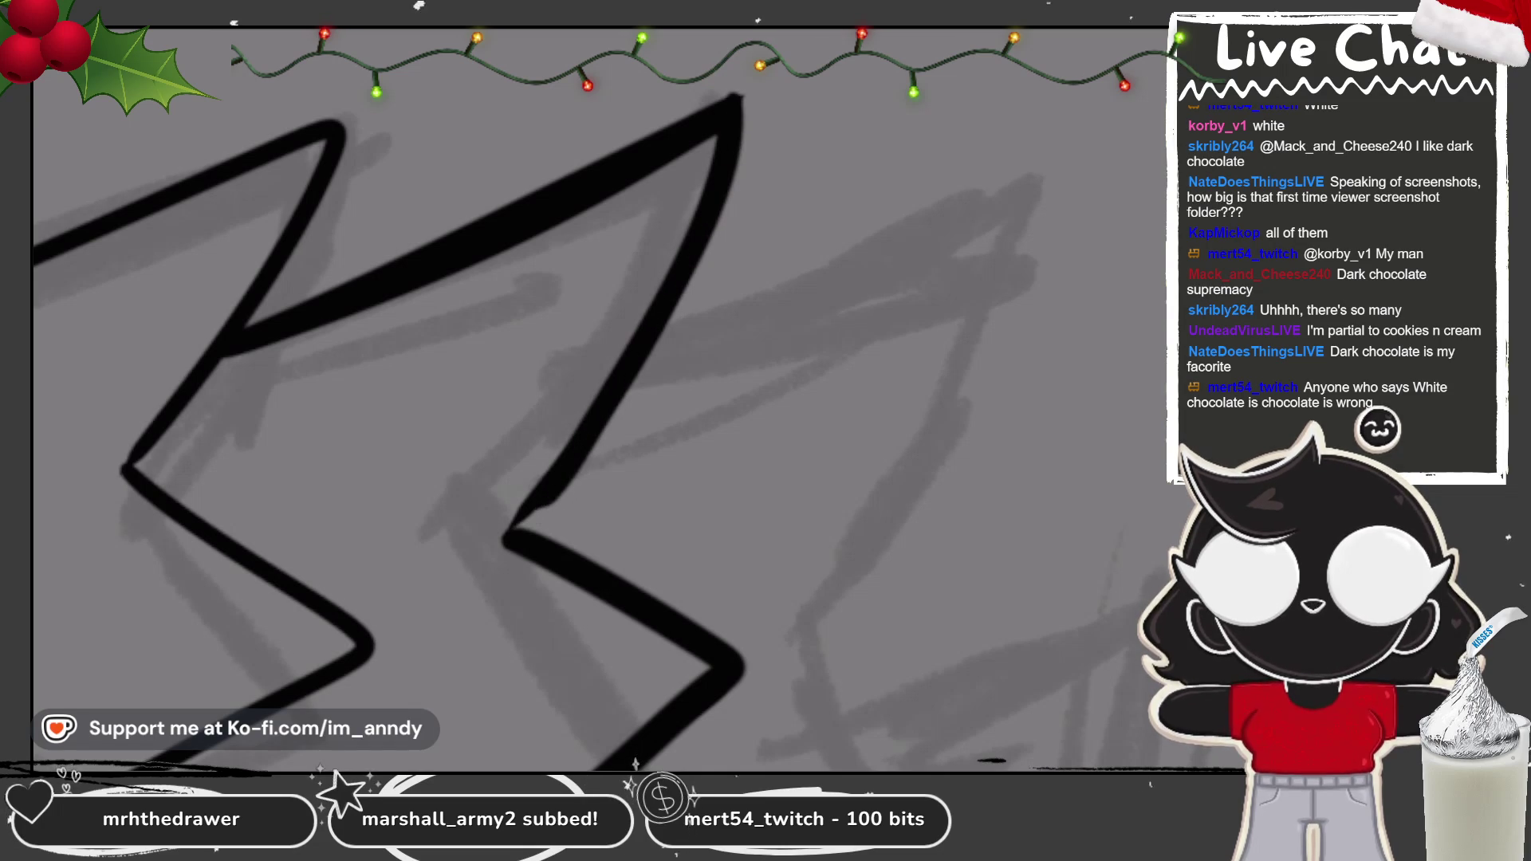
key(ctrl+z)
mouse_move(740, 102)
mouse_down()
mouse_move(685, 279)
mouse_move(507, 543)
mouse_up()
Step: Draw the lower-left zigzag across so it meets the right line, closing the tier
scroll(558, 399, down, 5)
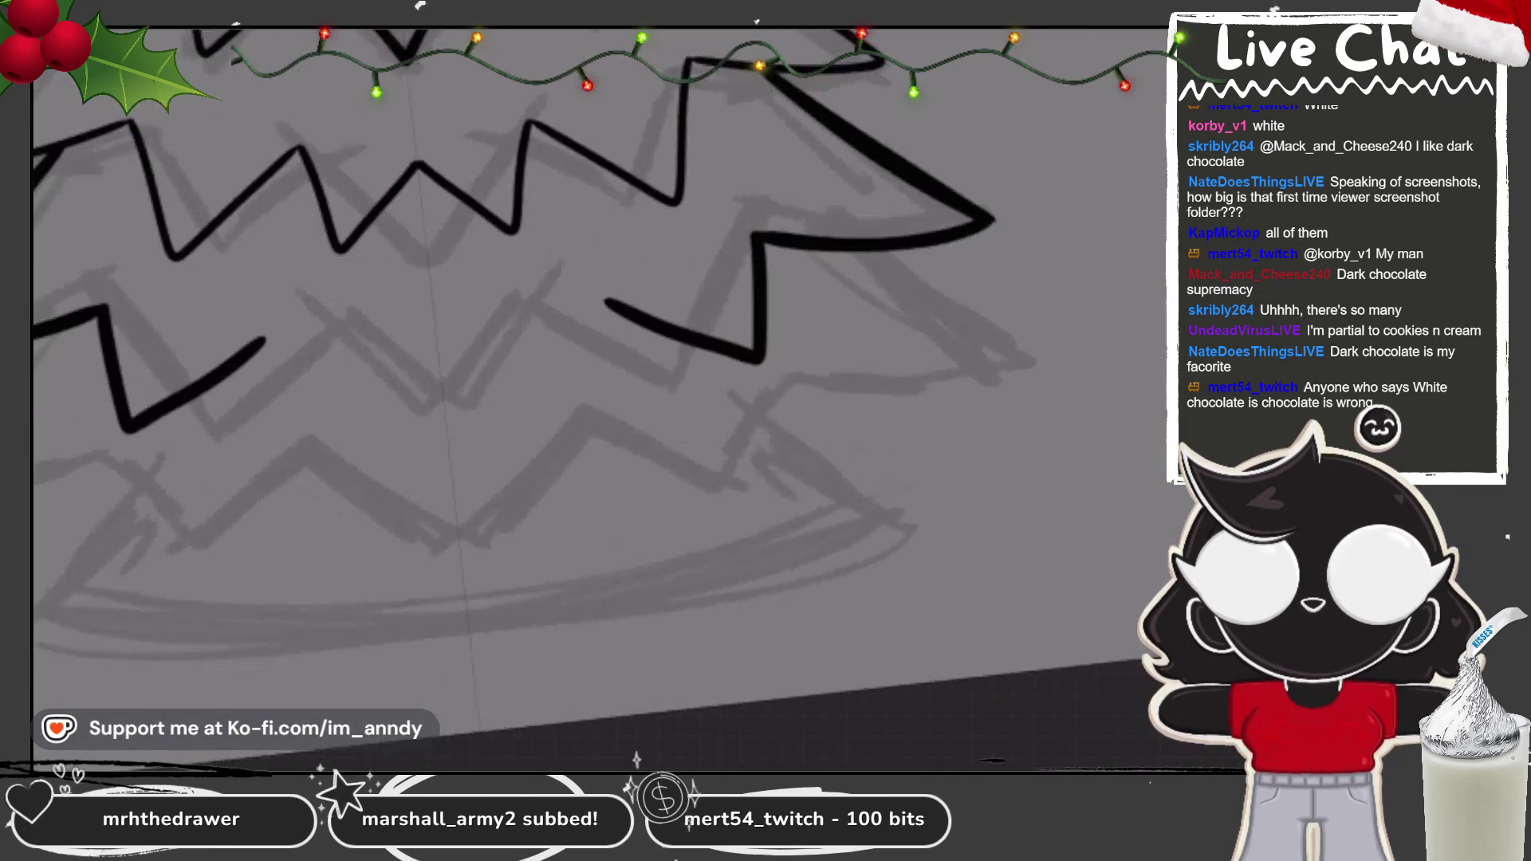
scroll(558, 399, up, 5)
mouse_move(251, 418)
mouse_down()
mouse_move(423, 419)
mouse_move(701, 359)
mouse_up()
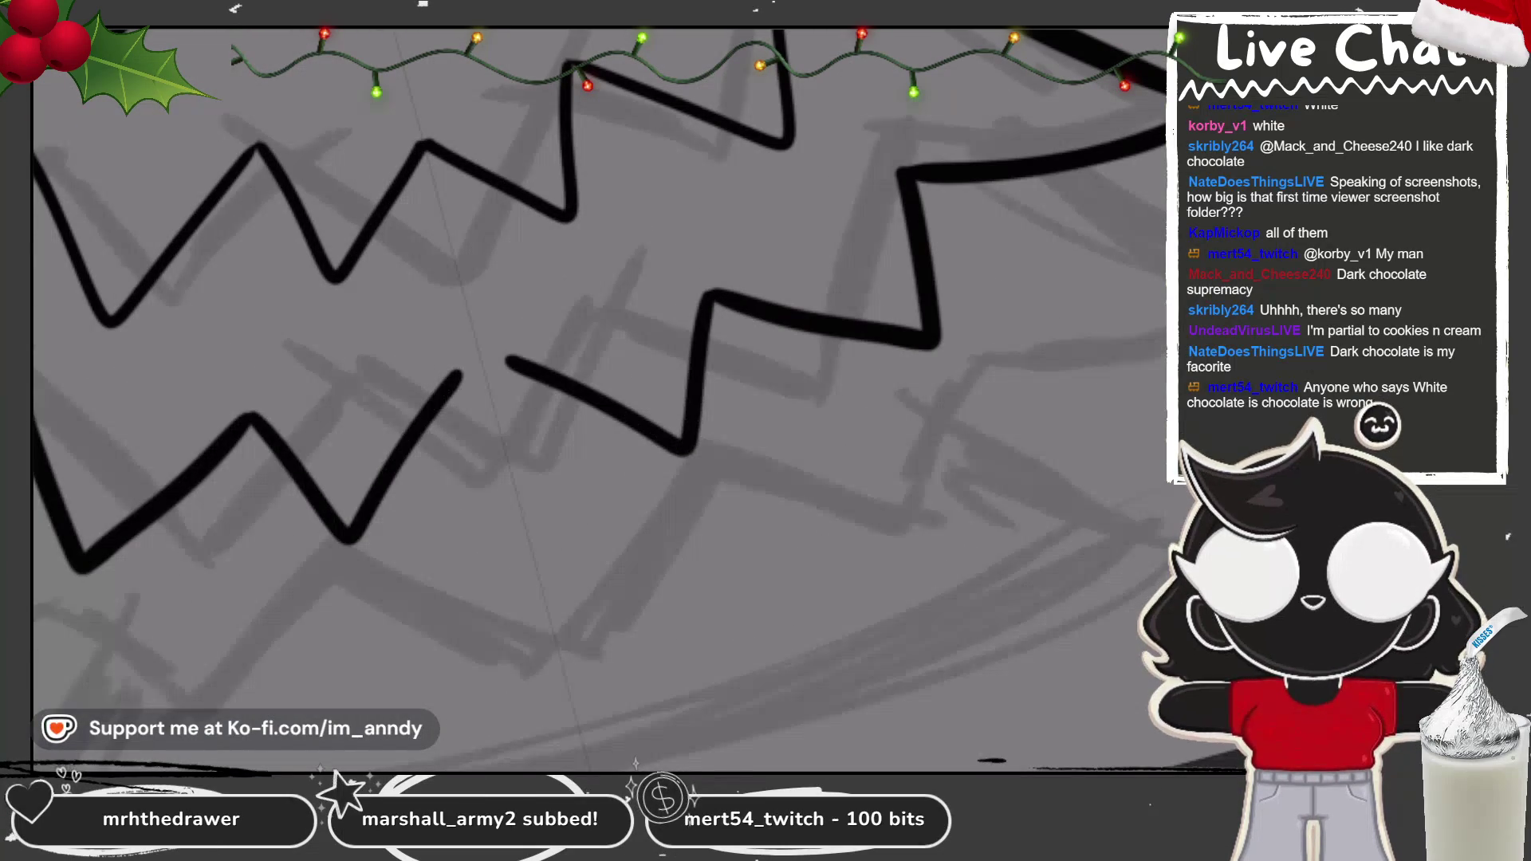
key(ctrl+z)
mouse_move(251, 419)
mouse_down()
mouse_move(263, 437)
mouse_move(702, 315)
mouse_up()
key(ctrl+z)
mouse_move(251, 418)
mouse_down()
mouse_move(347, 558)
mouse_move(712, 297)
mouse_up()
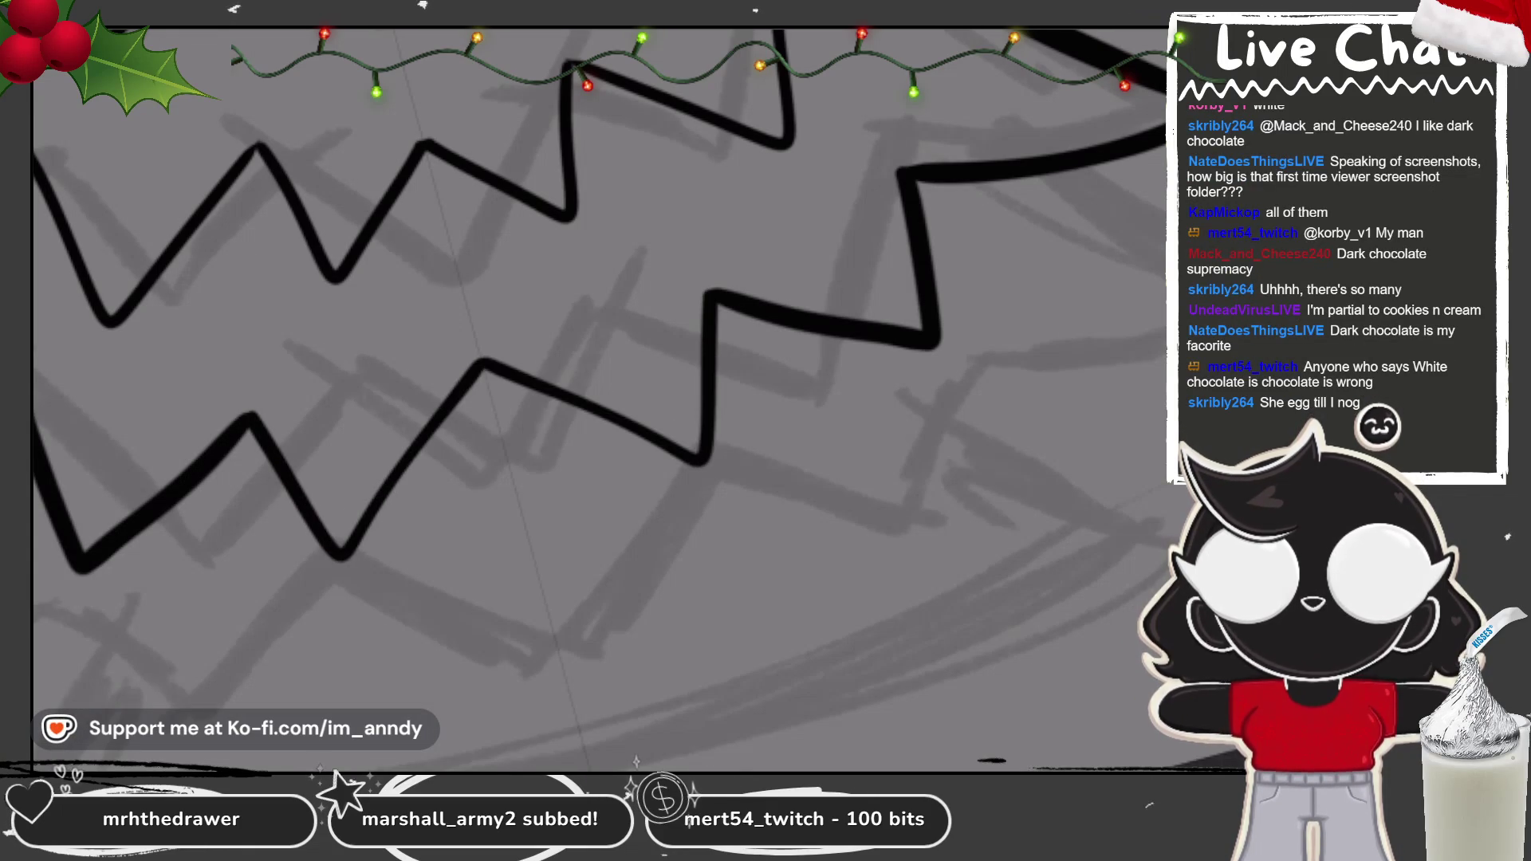
key(ctrl+z)
mouse_move(251, 419)
mouse_down()
mouse_move(335, 551)
mouse_move(712, 297)
mouse_up()
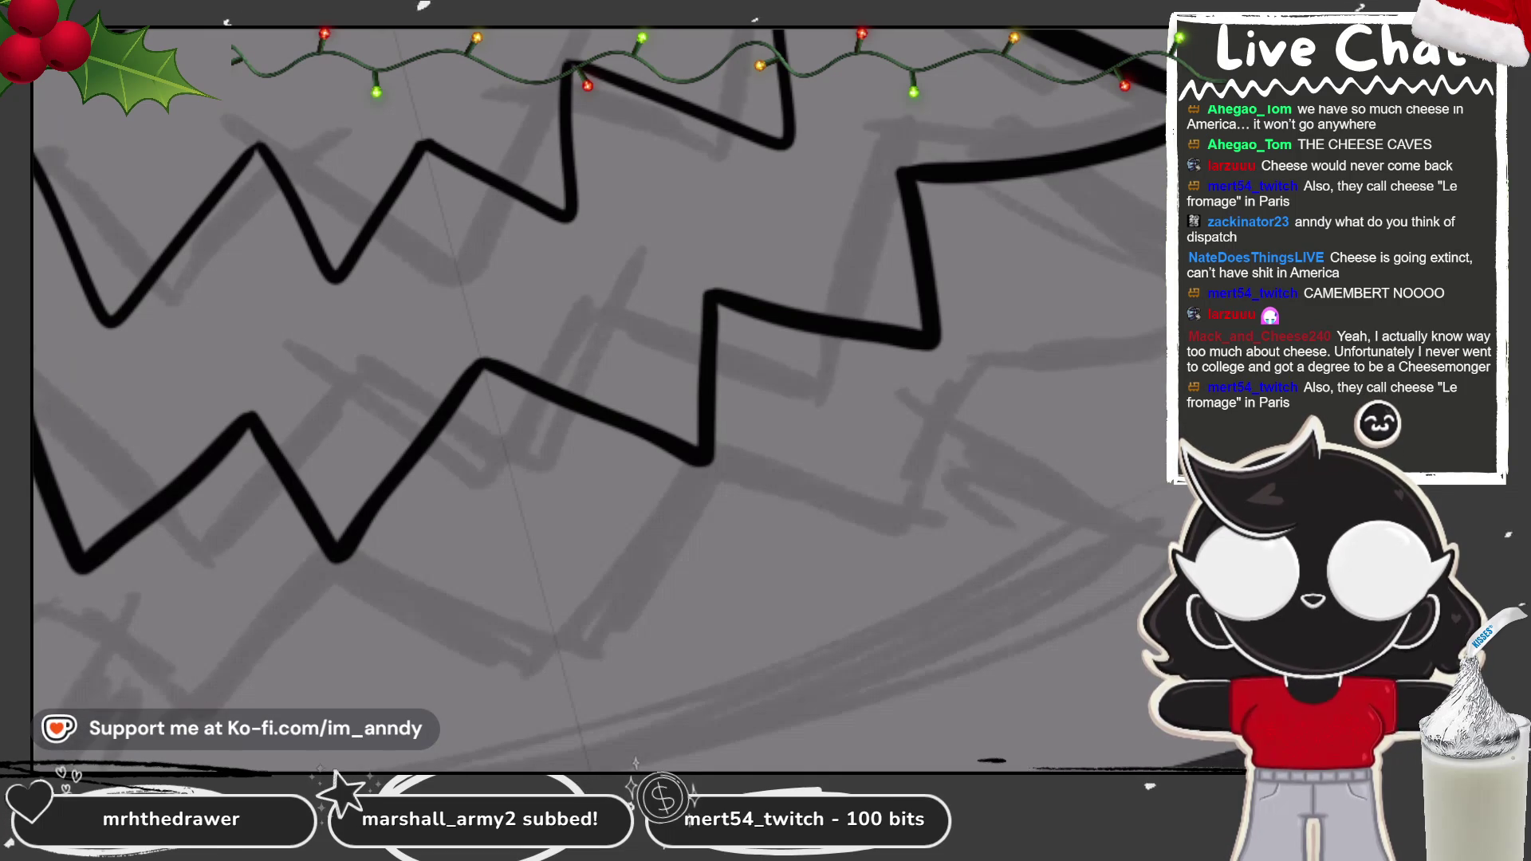
Step: Ink the bottom tier's left and right zigzag ends and lower-right branch edge
scroll(600, 398, down, 5)
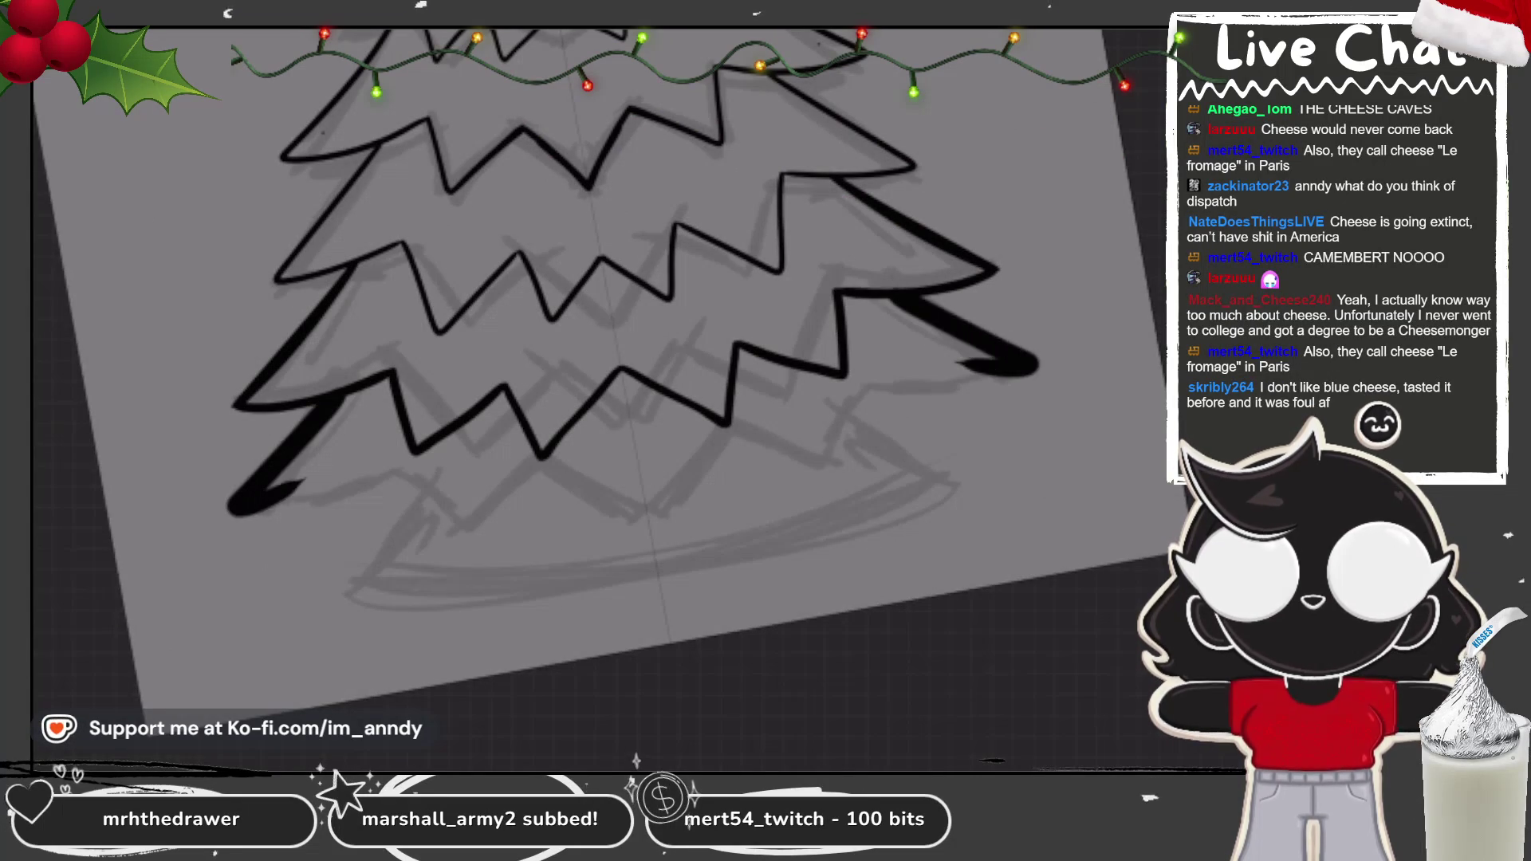
drag(335, 403, 244, 495)
drag(898, 299, 1028, 375)
mouse_move(263, 426)
mouse_down()
mouse_move(363, 403)
mouse_move(435, 466)
mouse_up()
drag(893, 279, 821, 383)
drag(722, 359, 821, 382)
drag(434, 467, 514, 403)
key(ctrl+z)
key(ctrl+z)
key(ctrl+z)
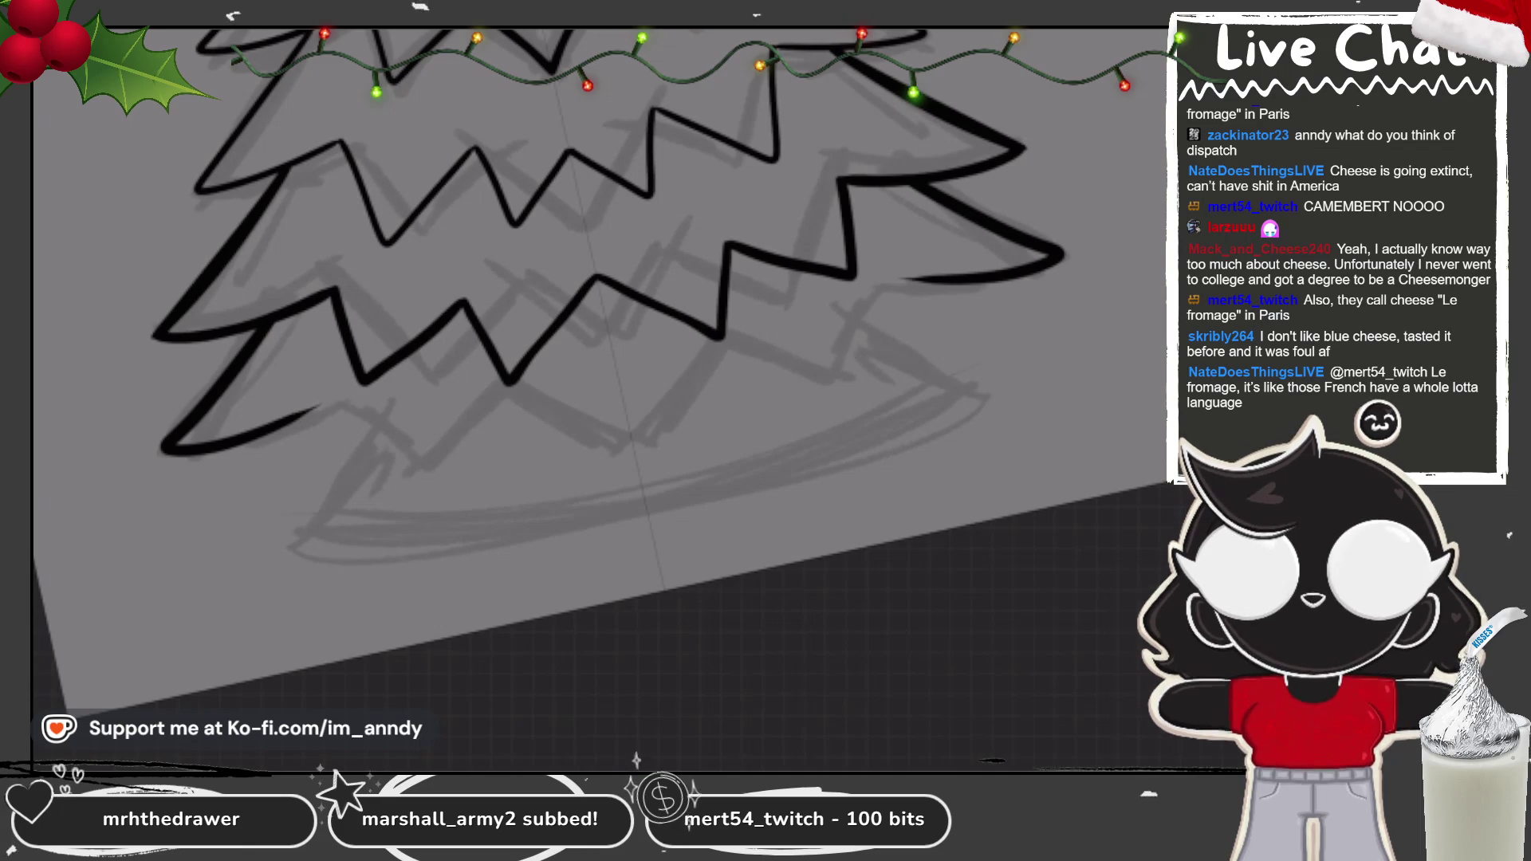
drag(311, 402, 391, 486)
drag(909, 279, 869, 387)
drag(773, 346, 869, 387)
mouse_move(390, 487)
mouse_down()
mouse_move(462, 415)
mouse_move(610, 384)
mouse_up()
Step: Connect the bottom tier's left and right zigzags into one continuous black edge
mouse_move(767, 343)
mouse_down()
mouse_move(730, 390)
mouse_move(634, 429)
mouse_up()
key(ctrl+z)
key(ctrl+z)
key(ctrl+z)
drag(462, 415, 475, 403)
drag(774, 347, 762, 341)
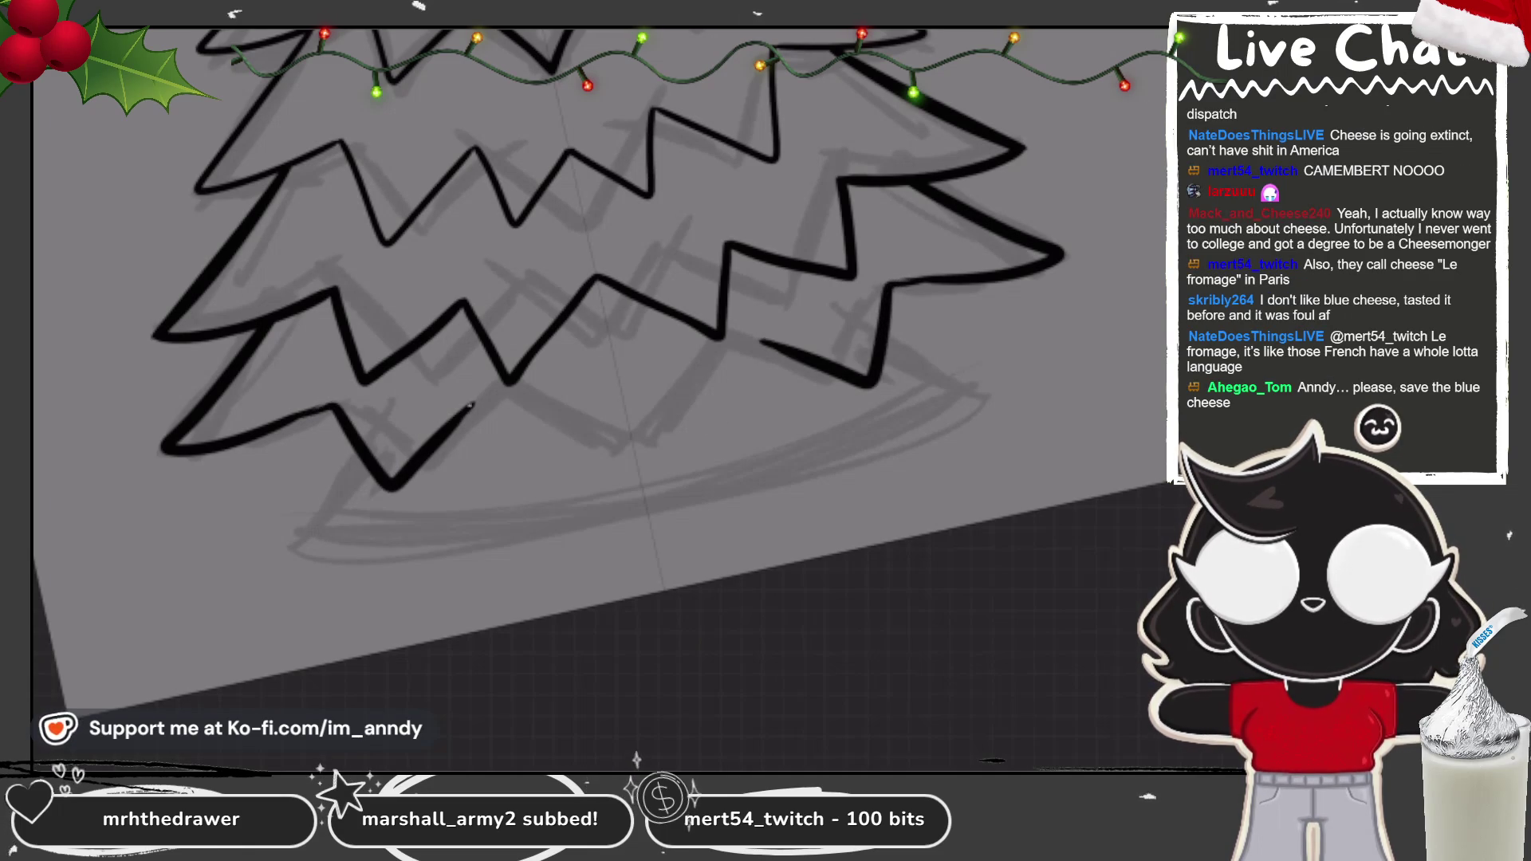
drag(474, 403, 562, 470)
drag(769, 341, 754, 373)
drag(558, 459, 757, 367)
key(ctrl+z)
key(ctrl+z)
key(ctrl+z)
mouse_move(476, 403)
mouse_down()
mouse_move(496, 476)
mouse_move(599, 397)
mouse_up()
drag(762, 343, 642, 388)
mouse_move(550, 435)
mouse_down()
mouse_move(622, 383)
mouse_move(714, 398)
mouse_up()
scroll(606, 399, up, 3)
drag(588, 361, 654, 287)
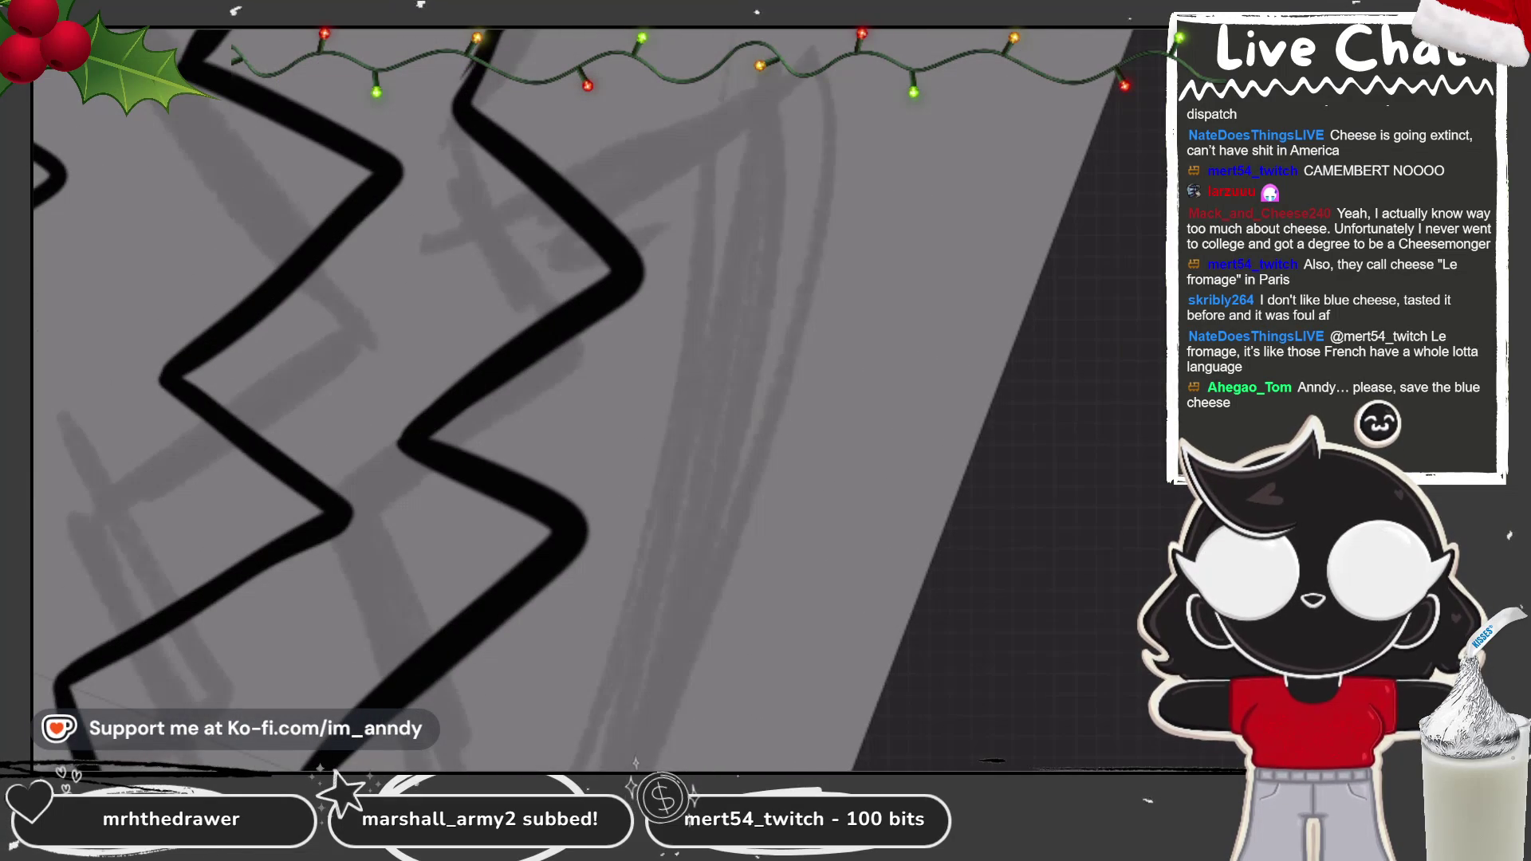
drag(559, 398, 654, 319)
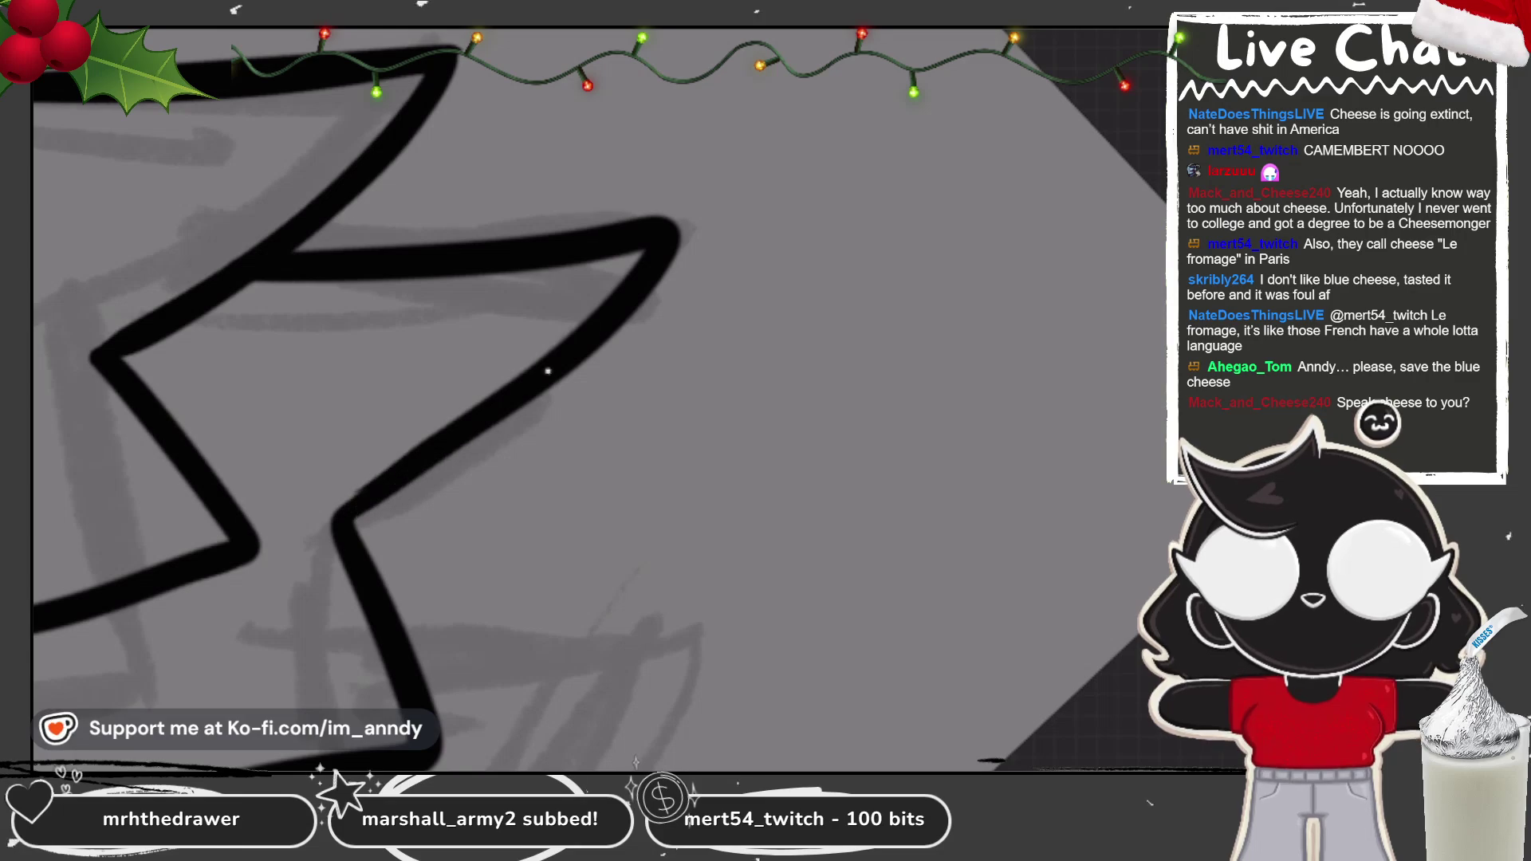
Step: Open the Layers panel, select Layer 1 and add a new empty layer above it
scroll(447, 359, down, 8)
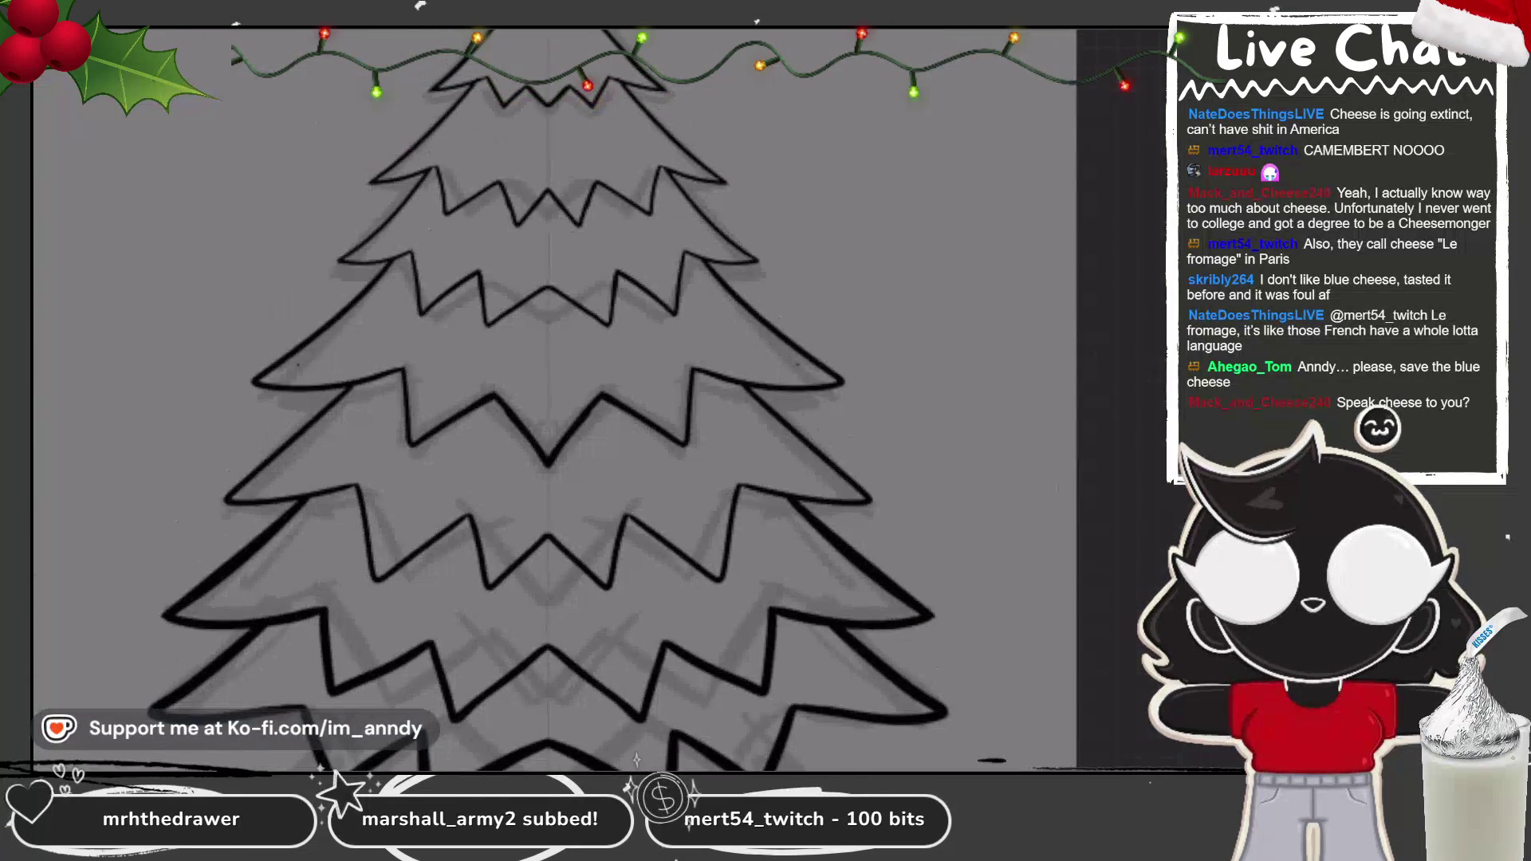
scroll(447, 358, up, 2)
scroll(475, 358, up, 2)
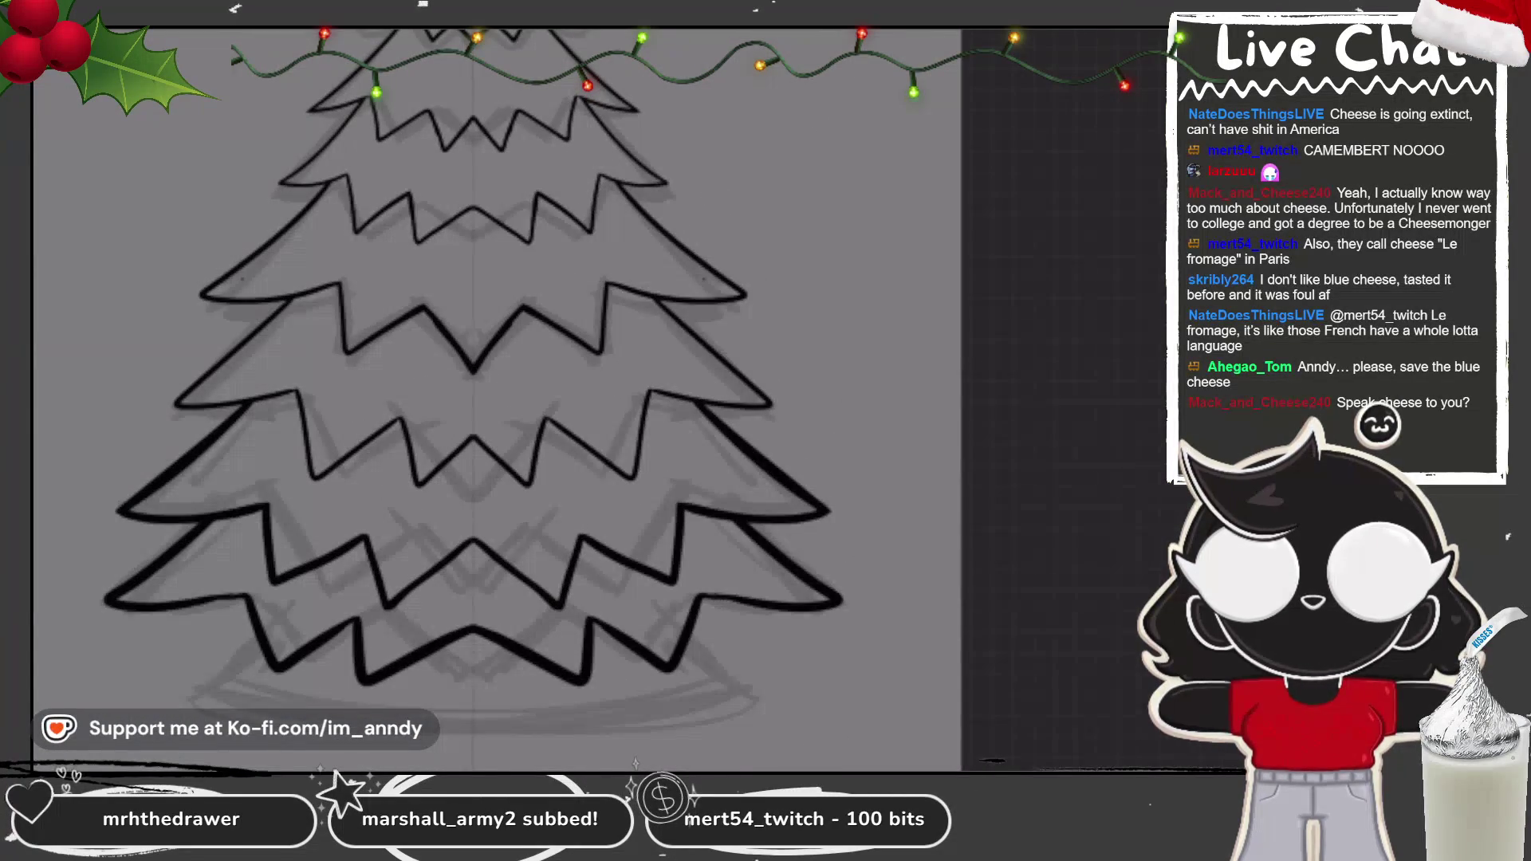
scroll(491, 383, down, 5)
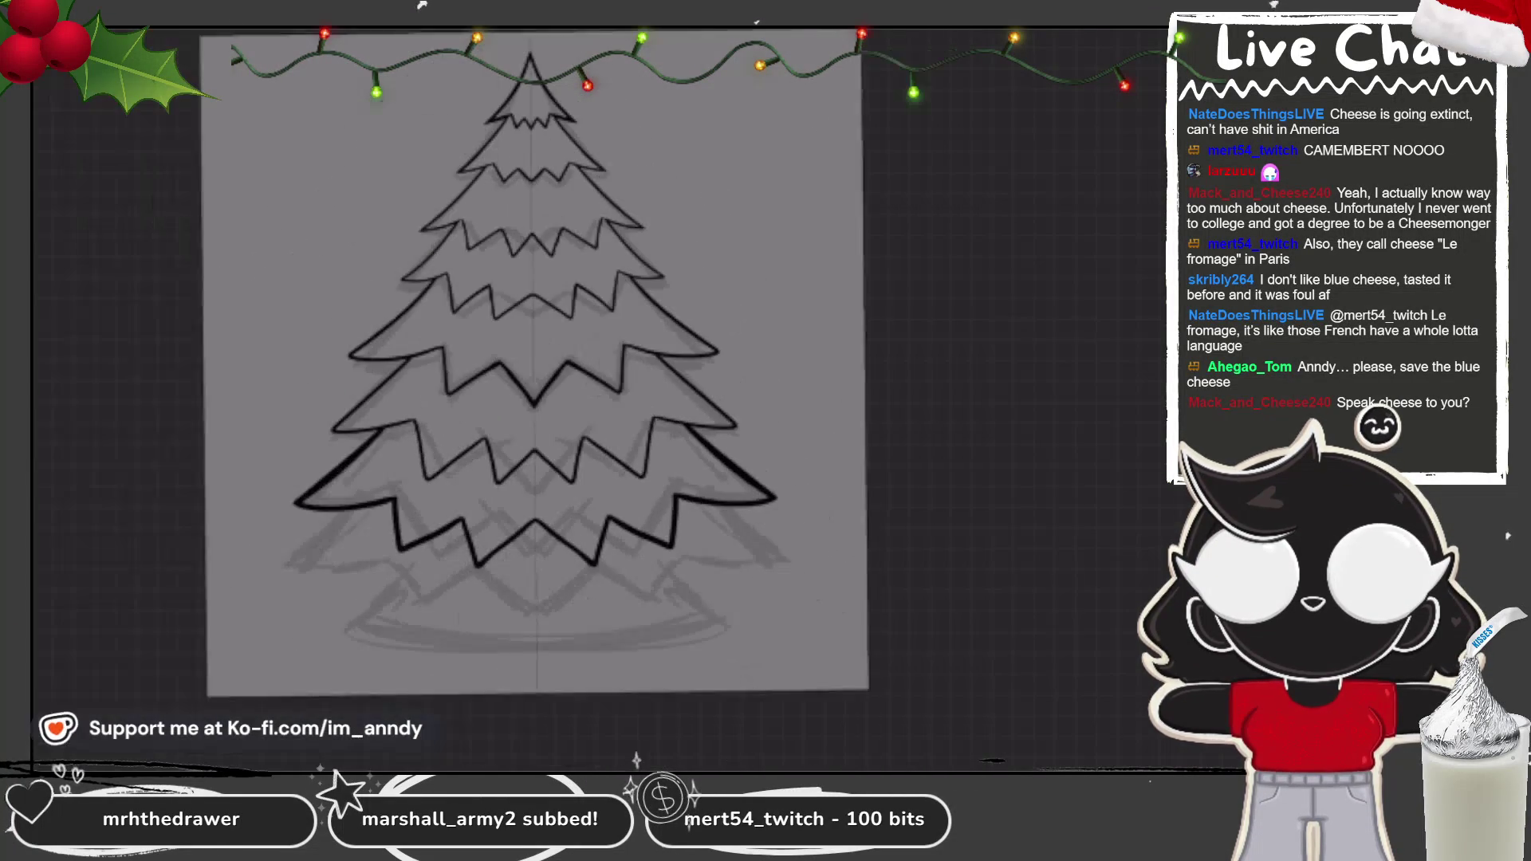
key(l)
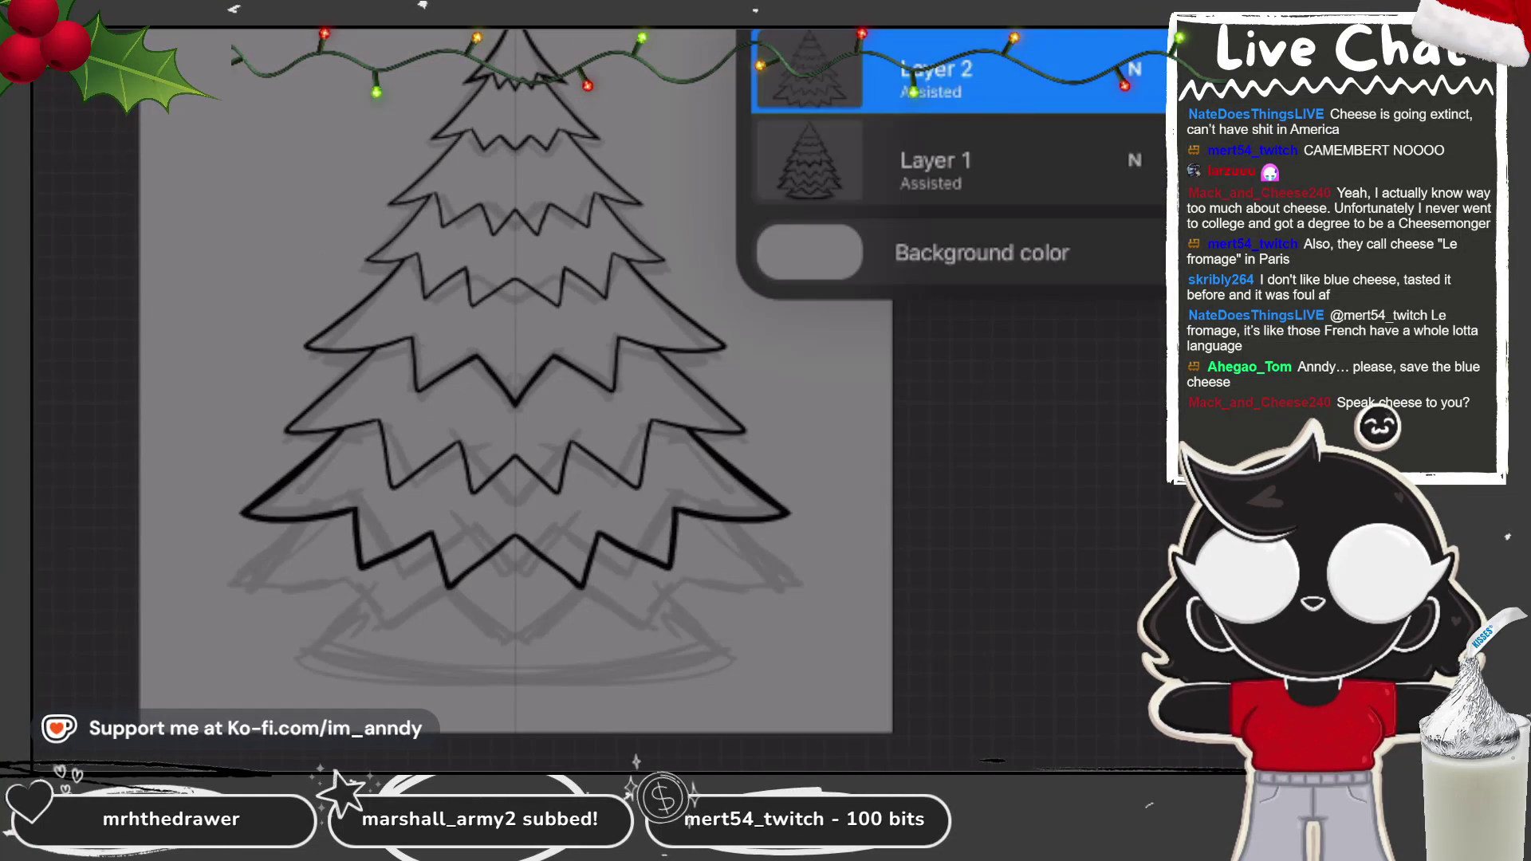
click(933, 163)
click(933, 160)
Step: Close the layer options and Layers panel to return to the canvas
key(Escape)
key(l)
scroll(598, 383, up, 5)
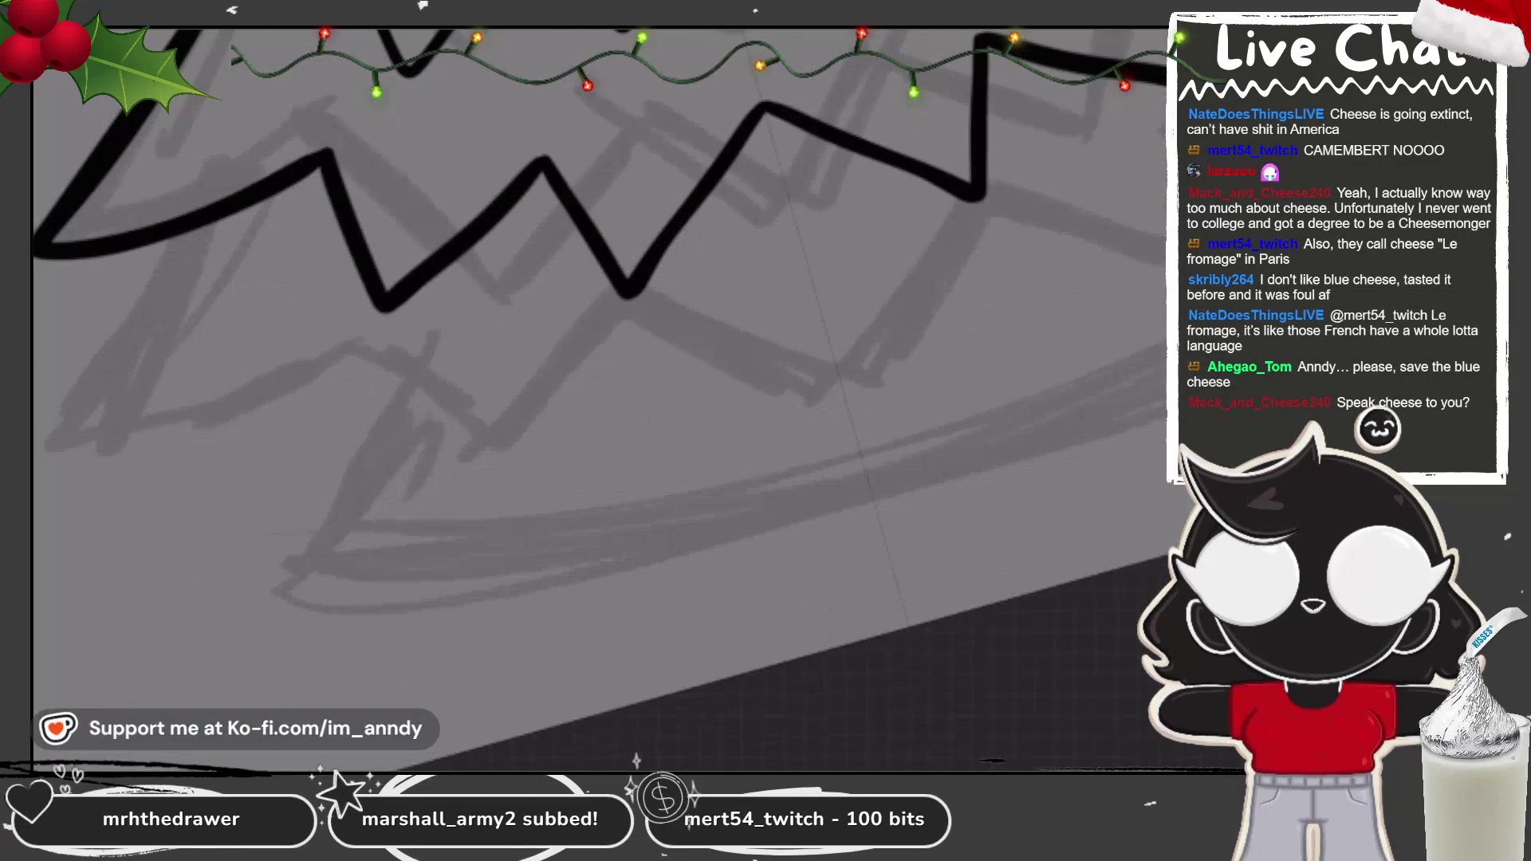
Step: Try a diagonal edge down-left from the bottom zigzag, then undo it
mouse_move(572, 213)
mouse_down()
mouse_move(502, 311)
mouse_move(267, 526)
mouse_up()
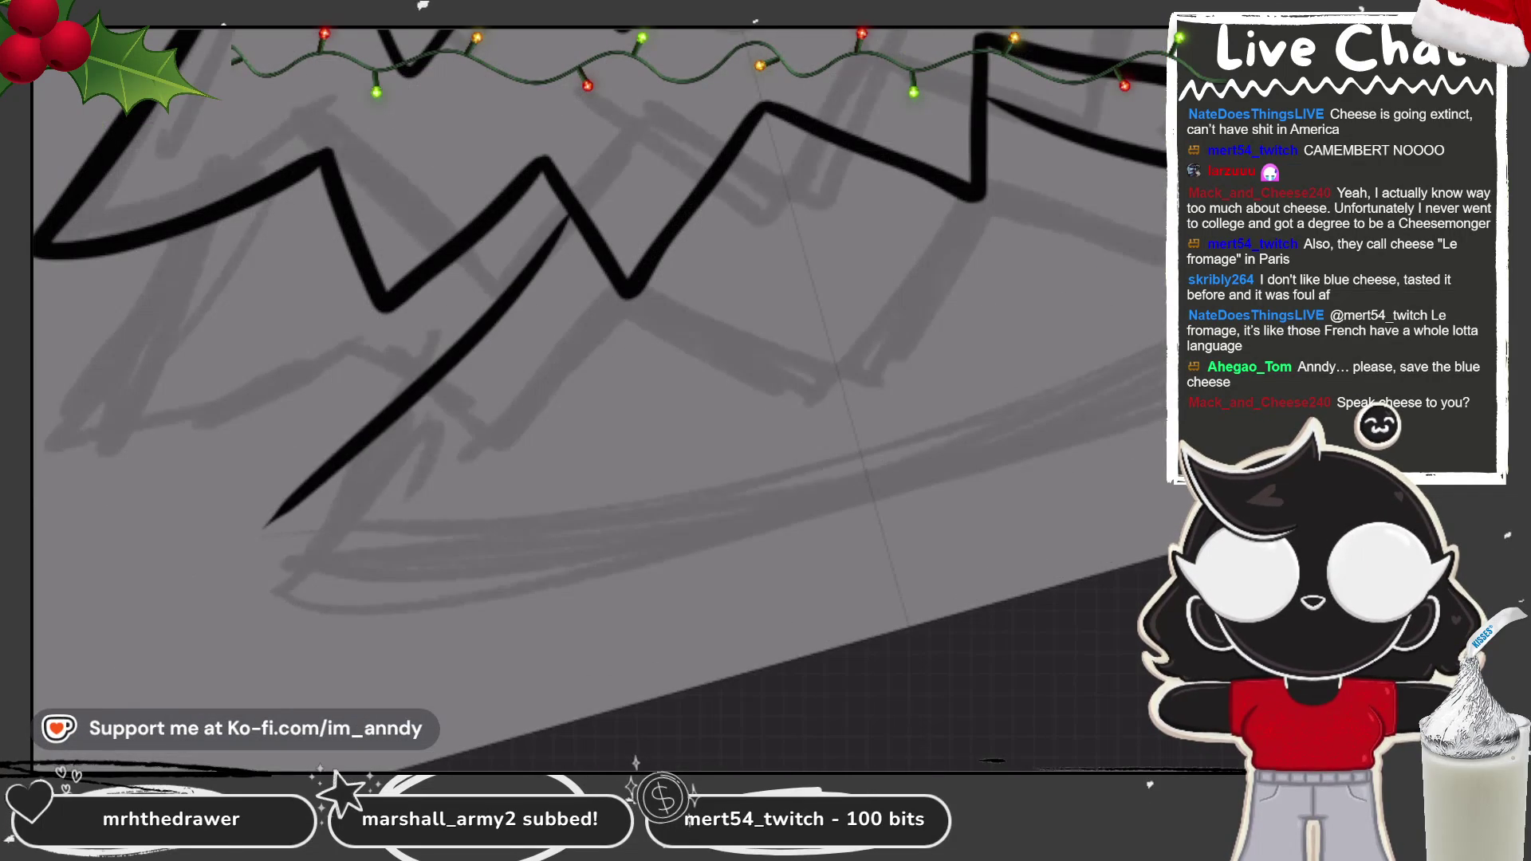
scroll(598, 383, down, 3)
key(ctrl+z)
key(ctrl+z)
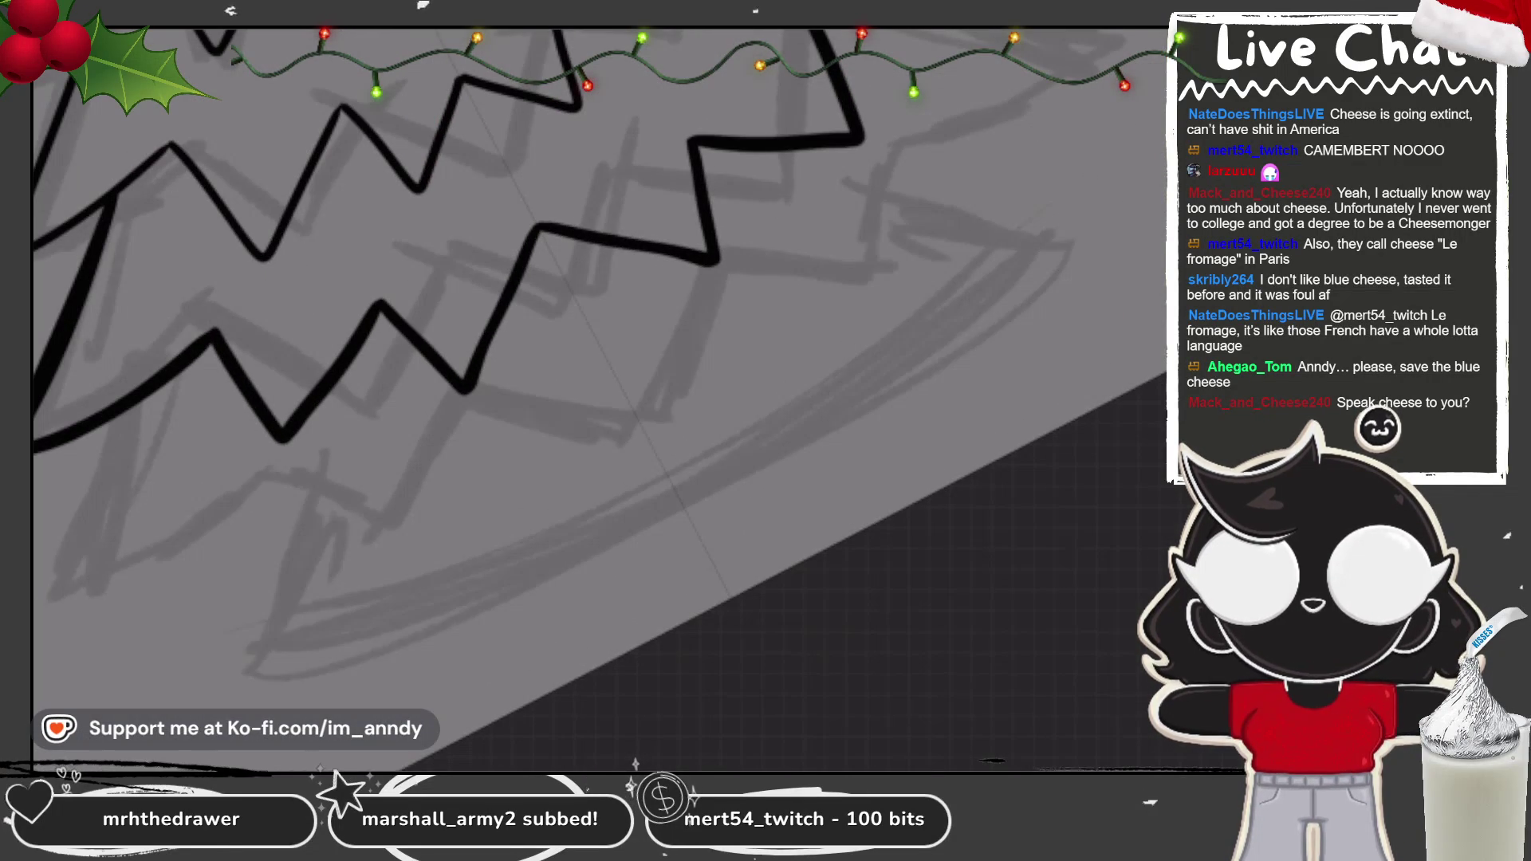
key(ctrl+shift+z)
key(ctrl+shift+z)
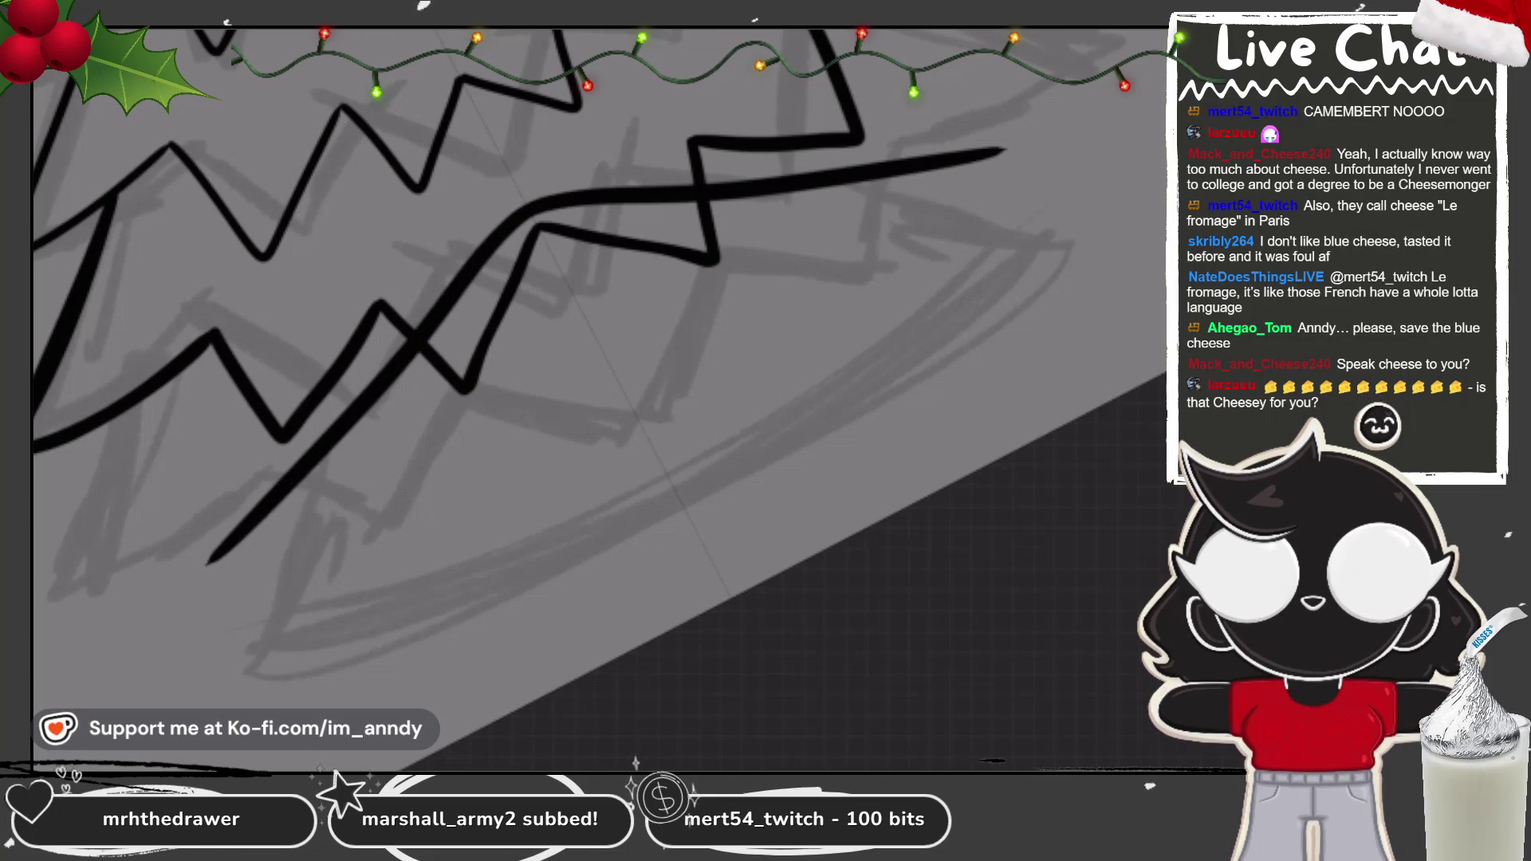
key(ctrl+z)
key(ctrl+z)
scroll(598, 383, up, 2)
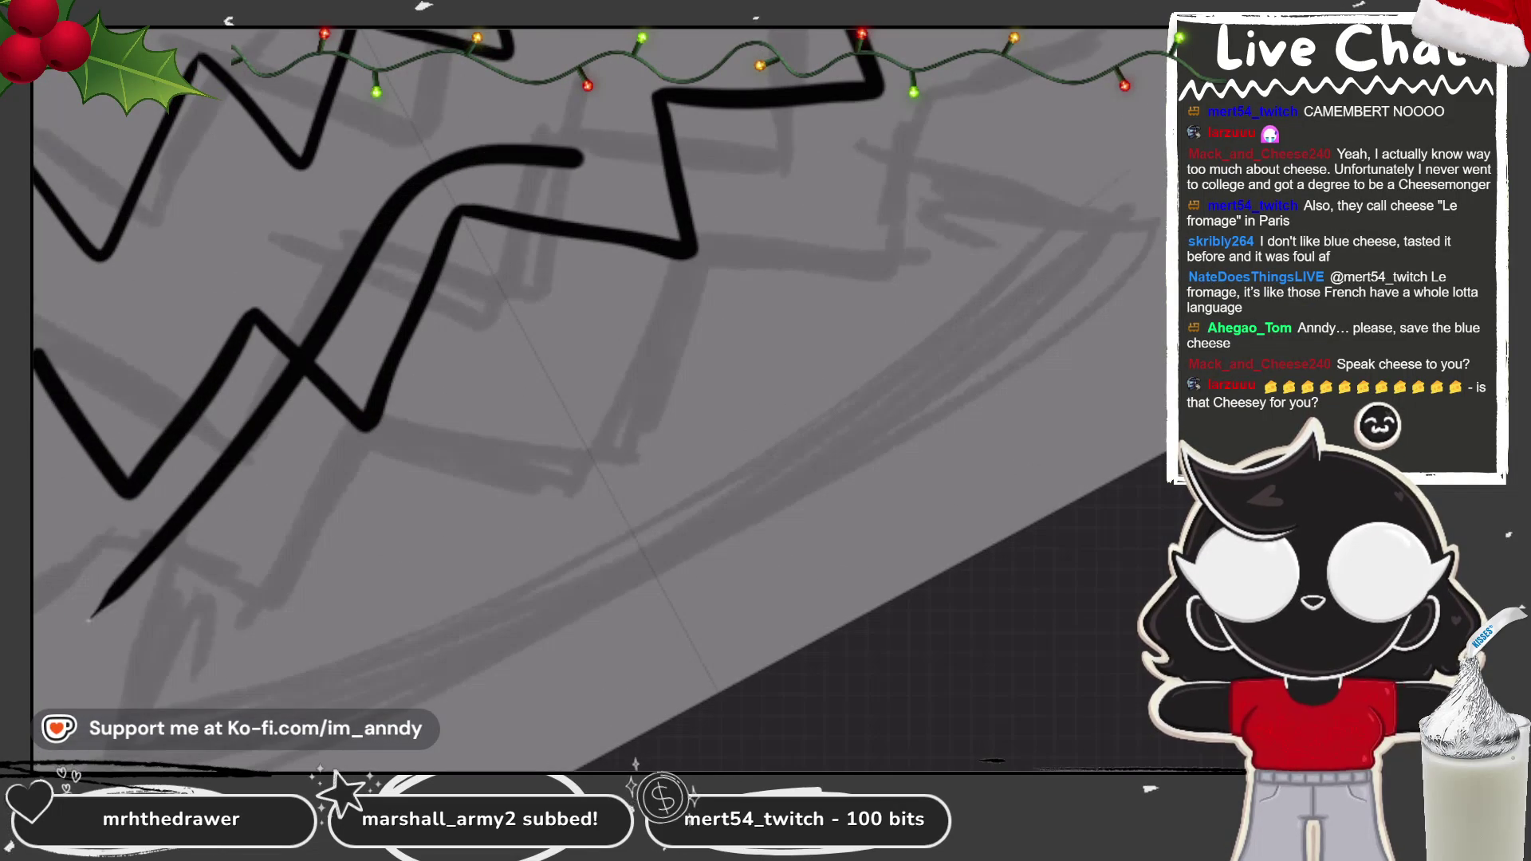
scroll(598, 383, down, 1)
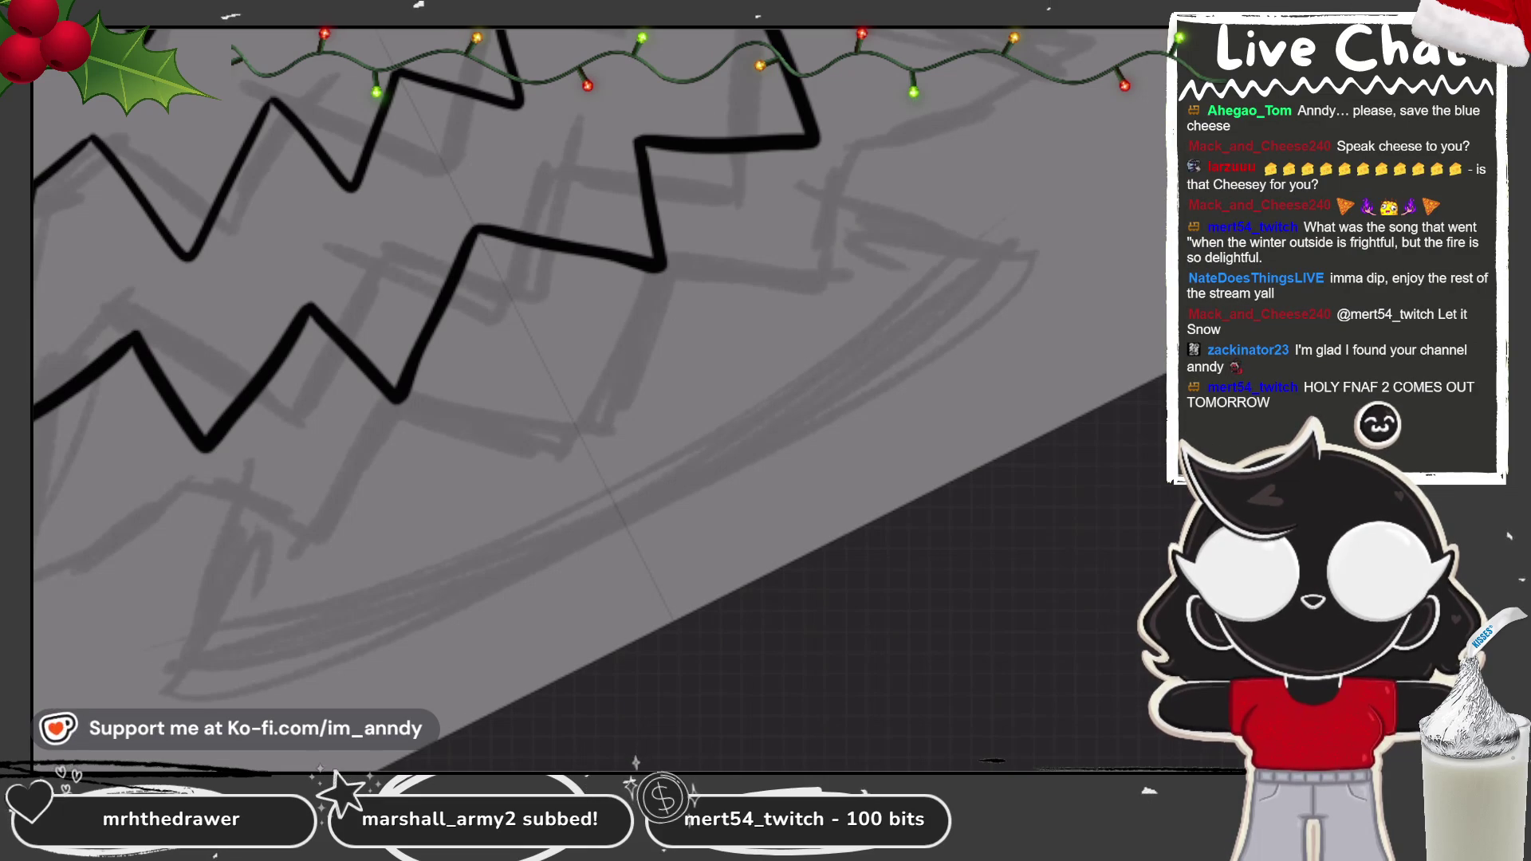
key(ctrl+0)
scroll(659, 263, up, 5)
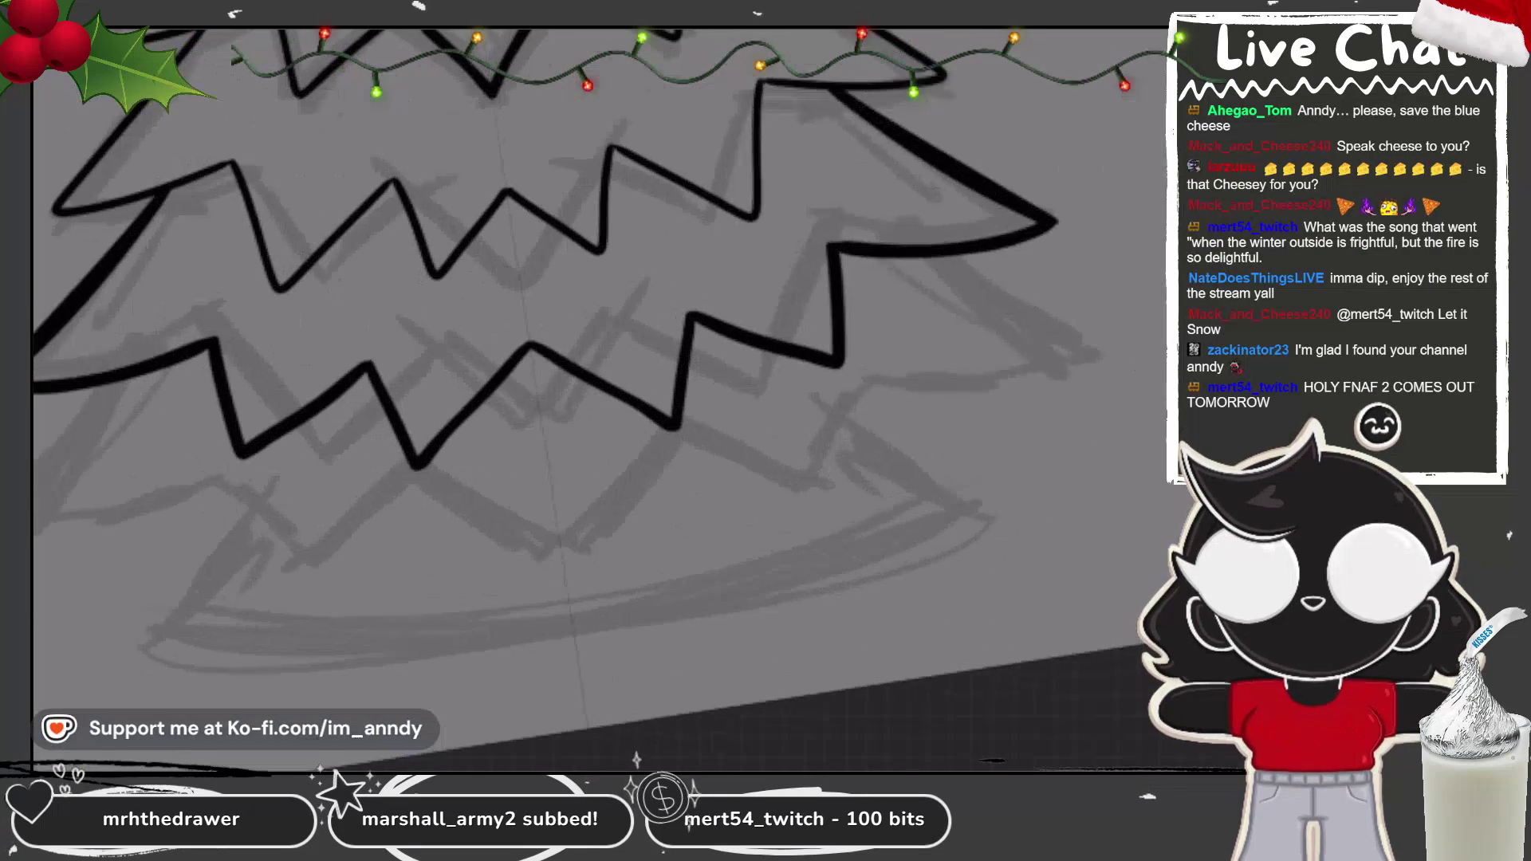
Step: On Layer 3, ink trial outlines of the bottom tier's arc, sides and base, undoing failed attempts
key(l)
key(l)
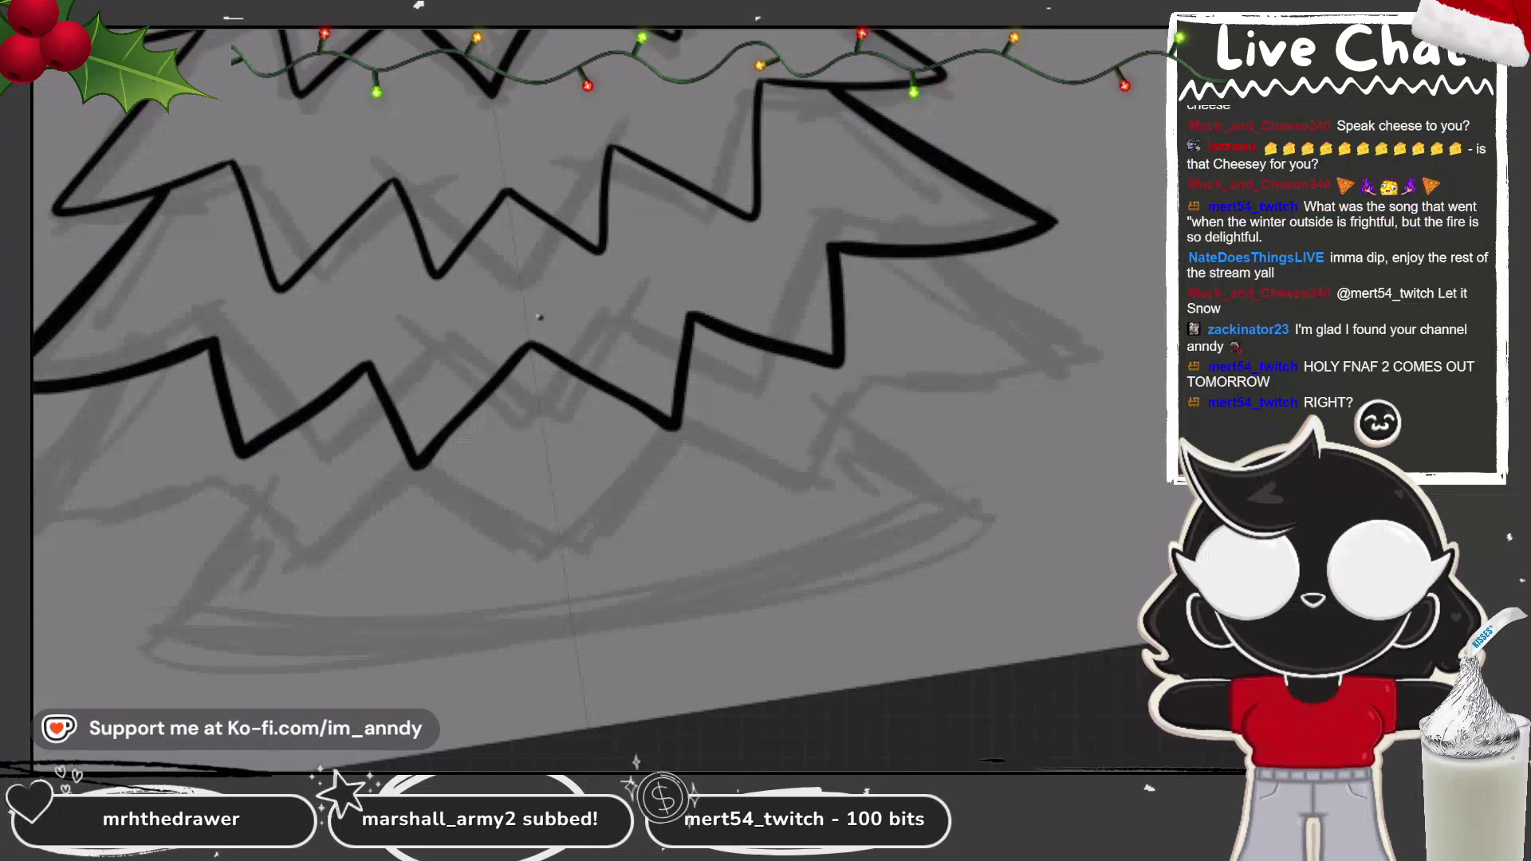
mouse_move(536, 302)
mouse_down()
mouse_move(431, 323)
mouse_move(168, 550)
mouse_up()
drag(582, 295, 957, 442)
drag(163, 526, 519, 614)
drag(957, 446, 622, 590)
key(ctrl+z)
key(ctrl+z)
key(ctrl+z)
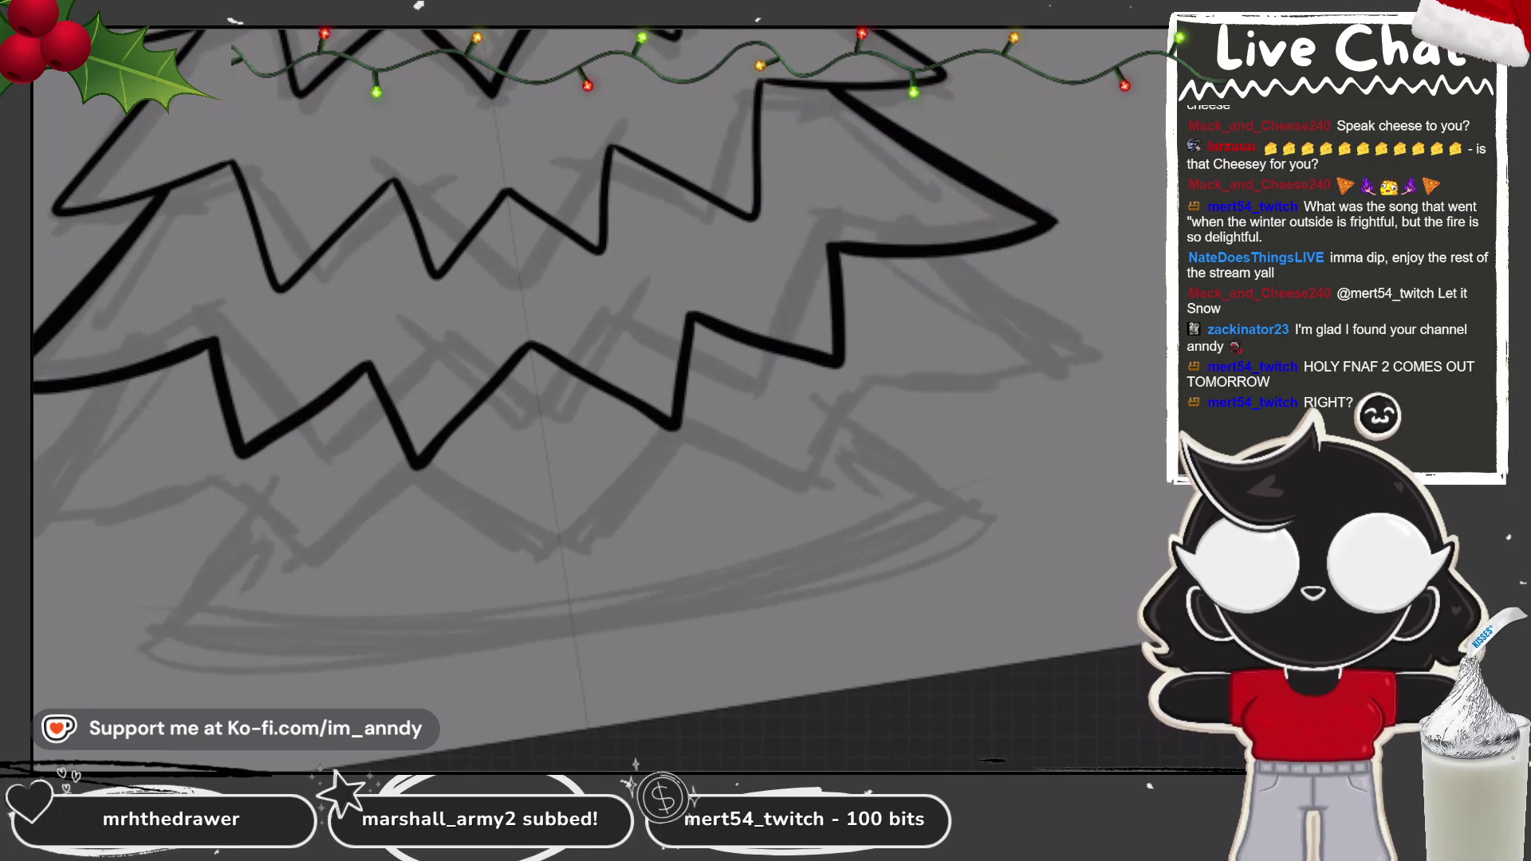
drag(538, 286, 351, 335)
drag(387, 326, 128, 550)
drag(642, 271, 997, 431)
key(ctrl+z)
key(ctrl+z)
key(ctrl+z)
Step: Redraw the bottom tier's top arc, sides and long joining base curve, then undo them
drag(427, 316, 622, 286)
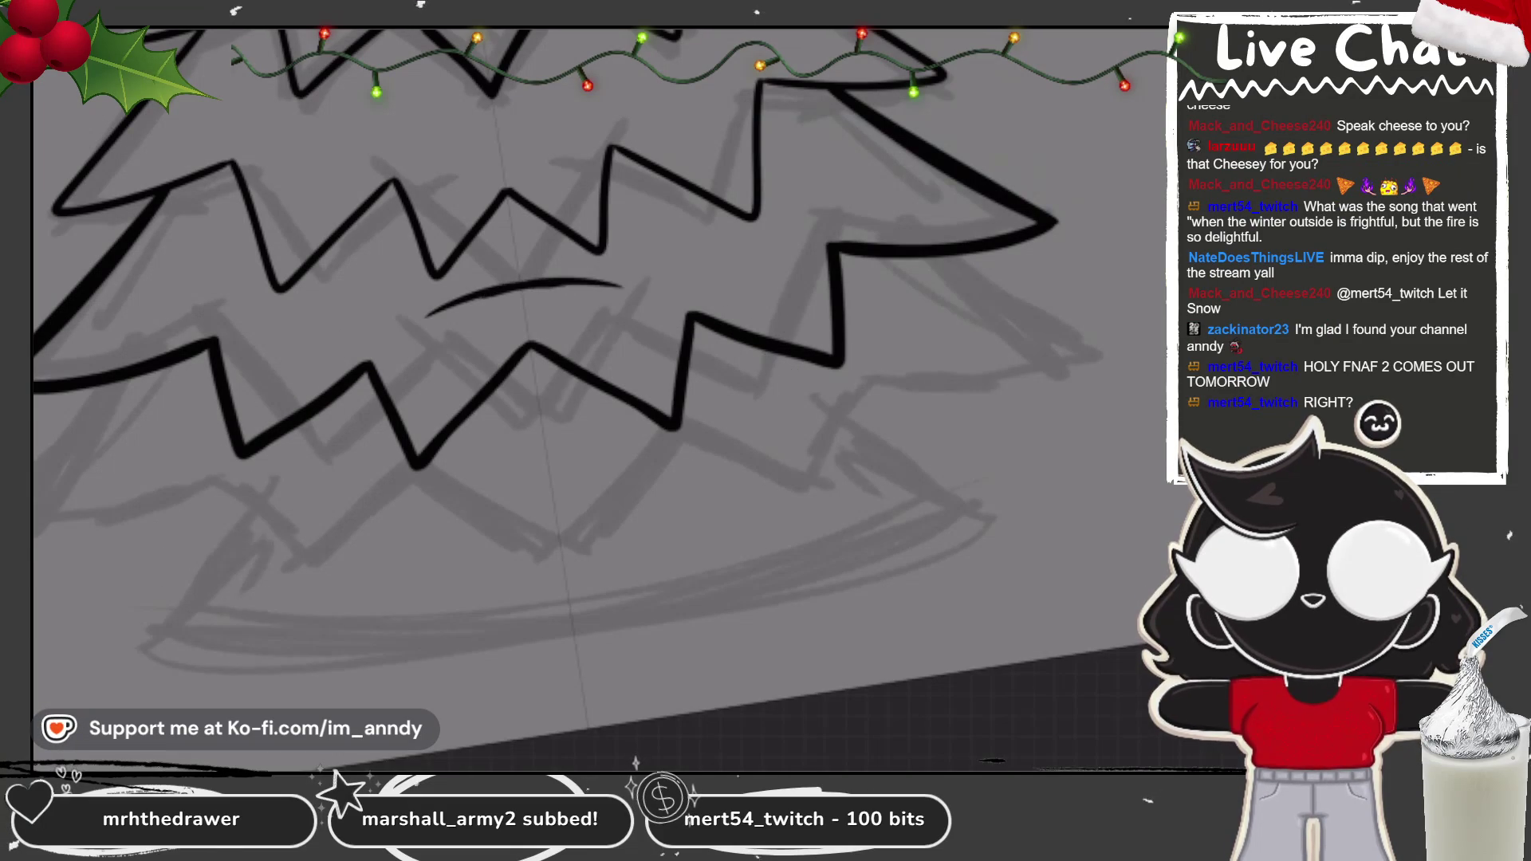
drag(487, 287, 135, 546)
drag(558, 279, 965, 418)
mouse_move(387, 327)
mouse_down()
mouse_move(553, 275)
mouse_move(665, 271)
mouse_up()
drag(961, 417, 1045, 469)
drag(139, 542, 76, 616)
mouse_move(127, 568)
mouse_down()
mouse_move(70, 636)
mouse_move(1052, 482)
mouse_up()
key(ctrl+z)
key(ctrl+z)
key(ctrl+z)
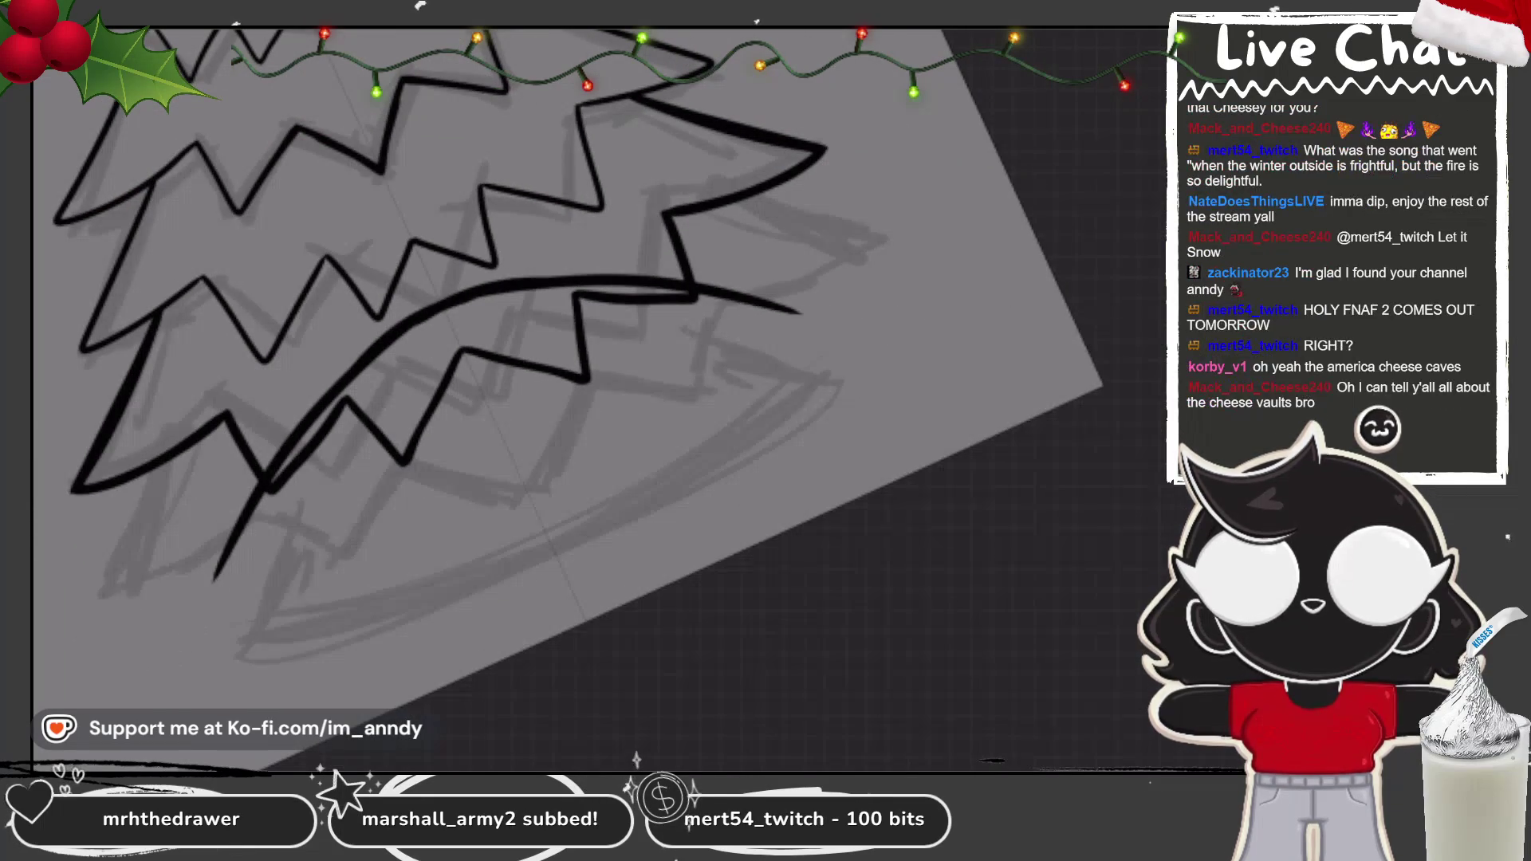
key(ctrl+z)
Step: Ink one long arched outline of the bottom tier closed by a curved base
mouse_move(461, 297)
mouse_down()
mouse_move(295, 454)
mouse_move(224, 638)
mouse_up()
drag(471, 281, 839, 359)
drag(227, 638, 837, 363)
key(ctrl+z)
drag(225, 637, 835, 361)
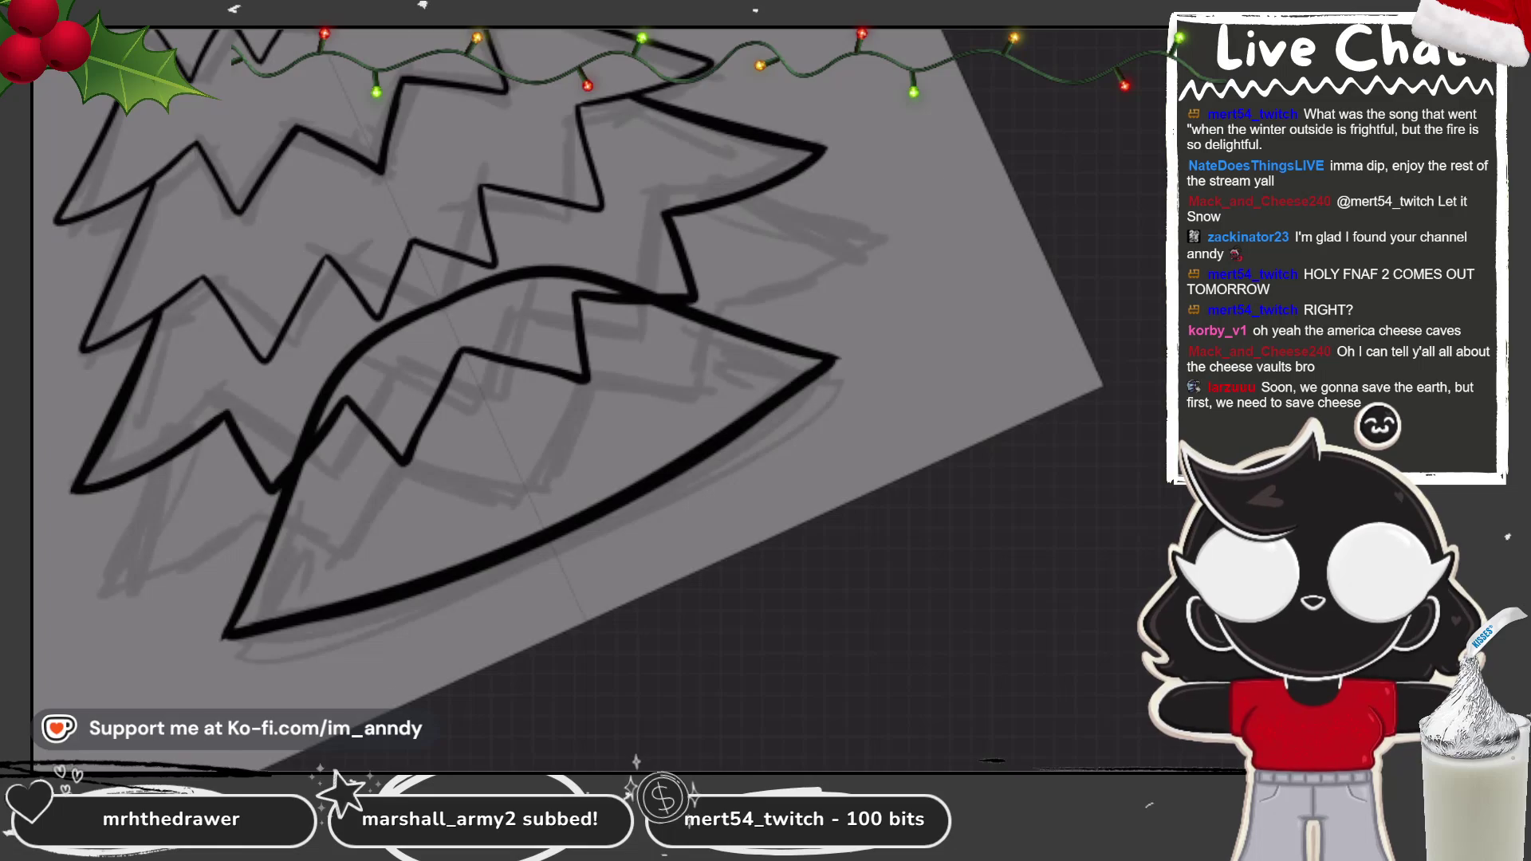
Step: Straighten the view and use Transform to adjust the bottom tier's height
key(ctrl+0)
scroll(494, 358, up, 5)
key(ctrl+t)
mouse_move(496, 659)
mouse_down()
mouse_move(496, 569)
mouse_move(496, 597)
mouse_up()
key(Return)
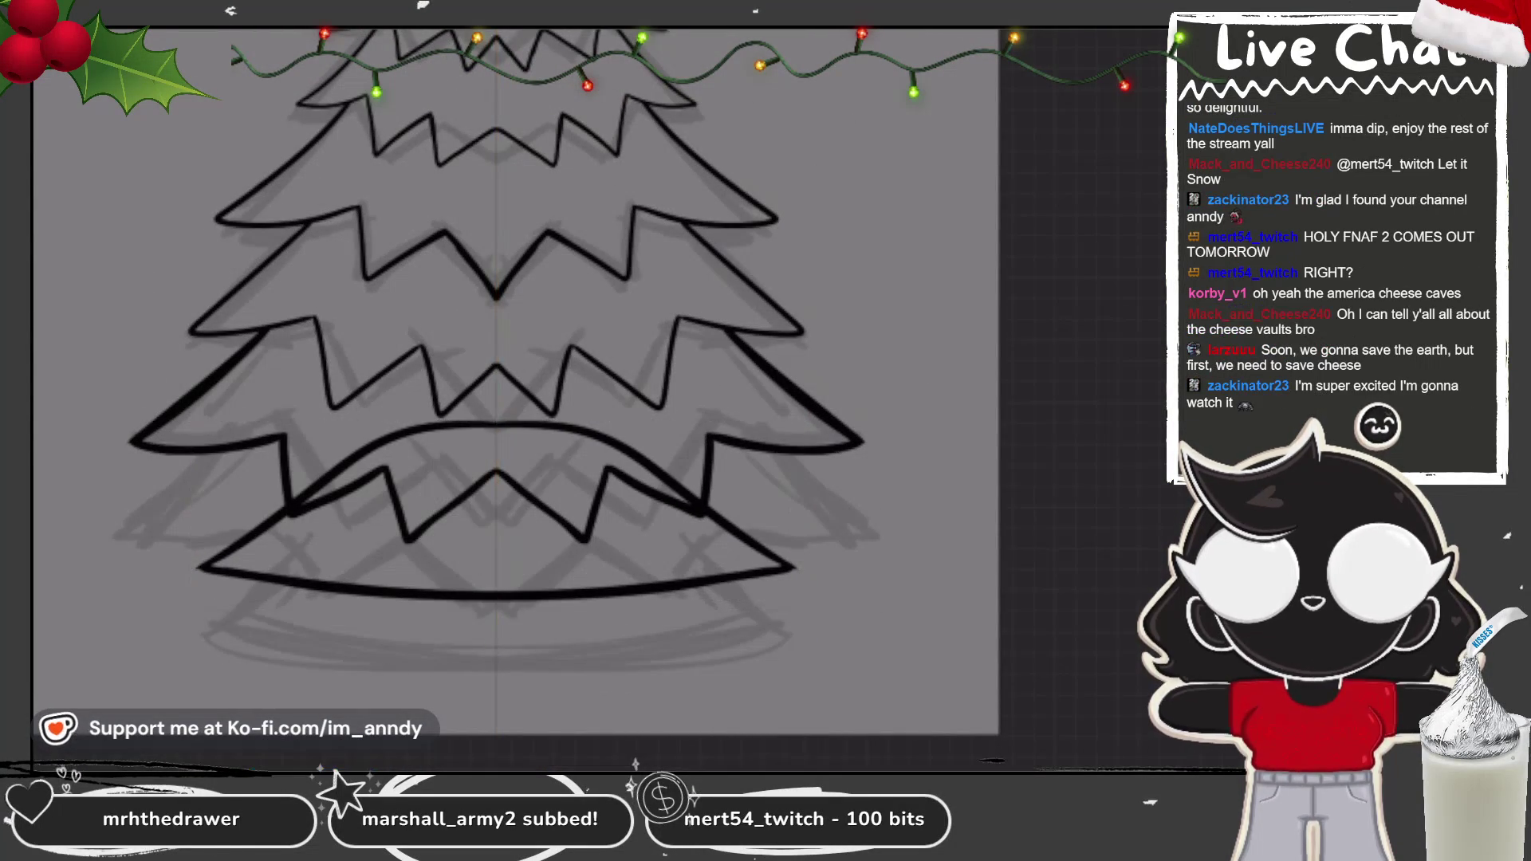
Step: Erase the stray arc crossing the bottom tier, trimming both its ends
scroll(558, 438, up, 5)
mouse_move(351, 399)
mouse_down()
mouse_move(263, 471)
mouse_move(247, 599)
mouse_up()
drag(330, 386, 359, 403)
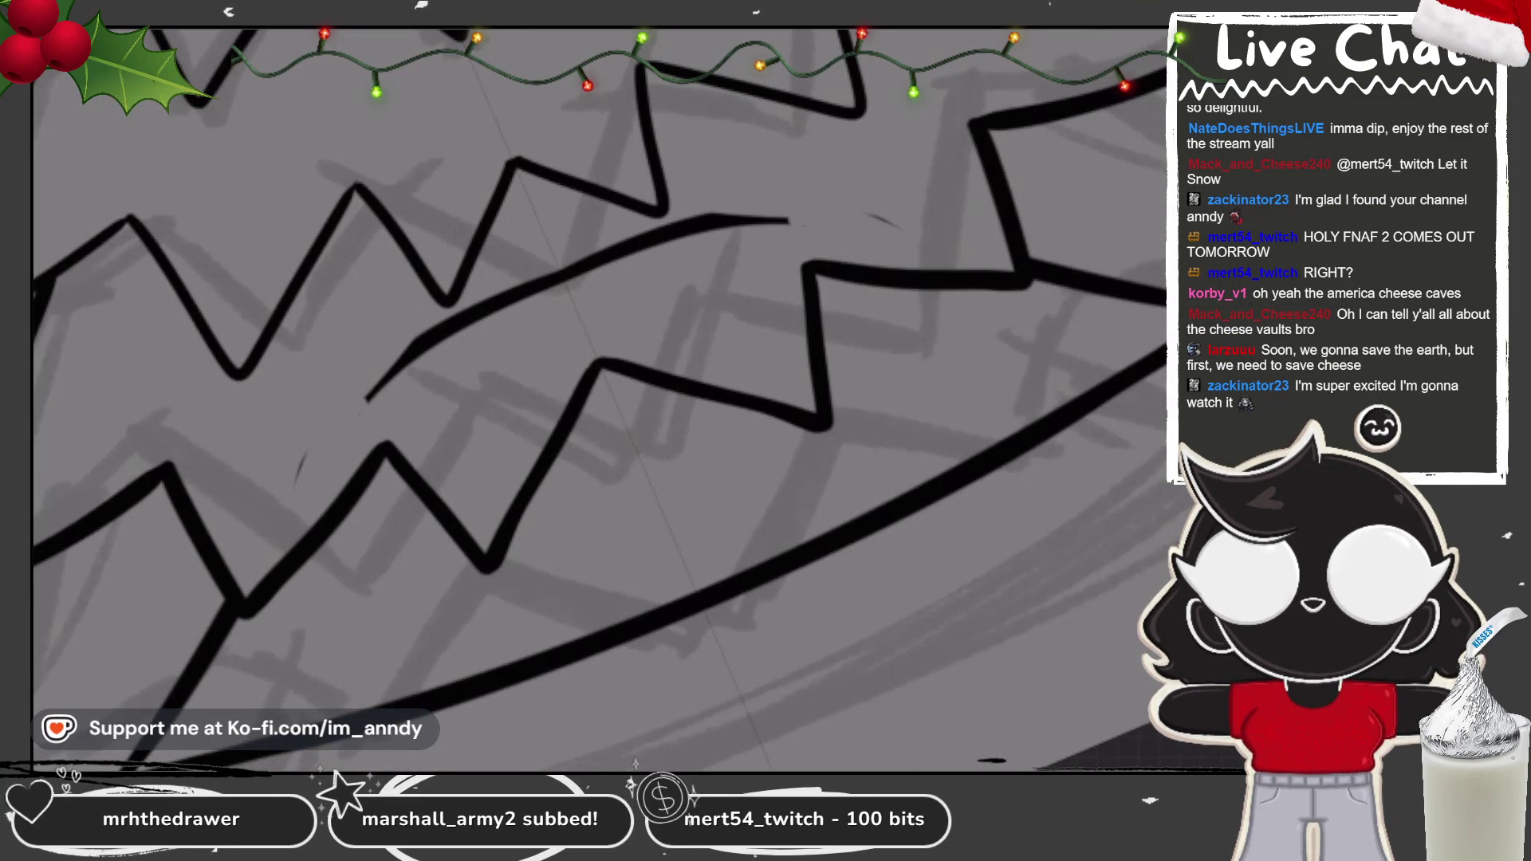
drag(478, 280, 204, 499)
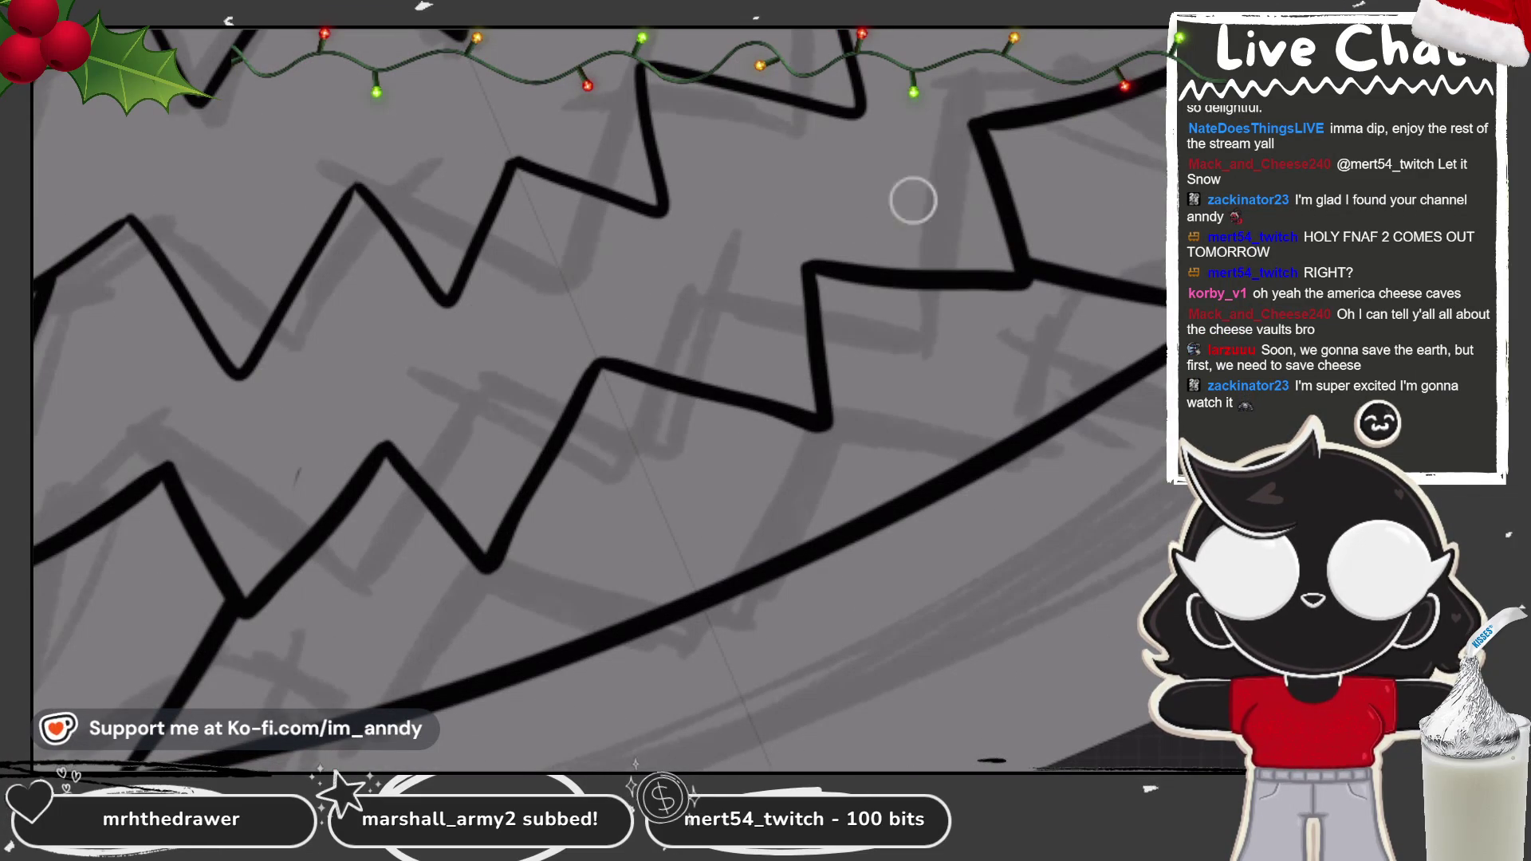
scroll(383, 443, down, 5)
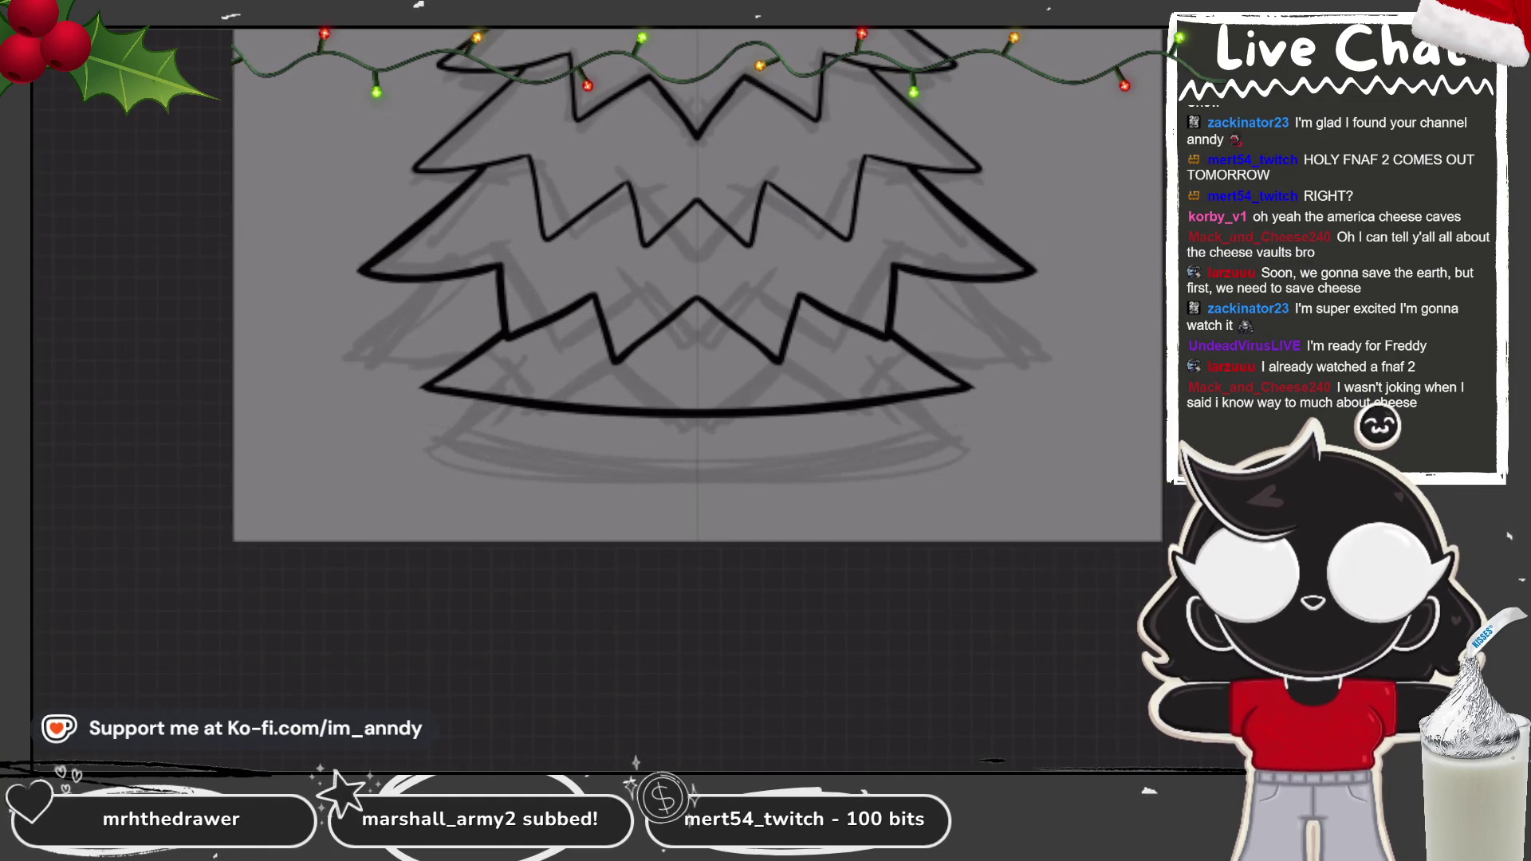
scroll(698, 288, down, 3)
scroll(404, 522, up, 6)
Step: Redraw the tier's lower-left edge as one stroke with a clean tapered point
key(ctrl+z)
mouse_move(376, 582)
mouse_down()
mouse_move(662, 338)
mouse_move(363, 574)
mouse_up()
key(ctrl+z)
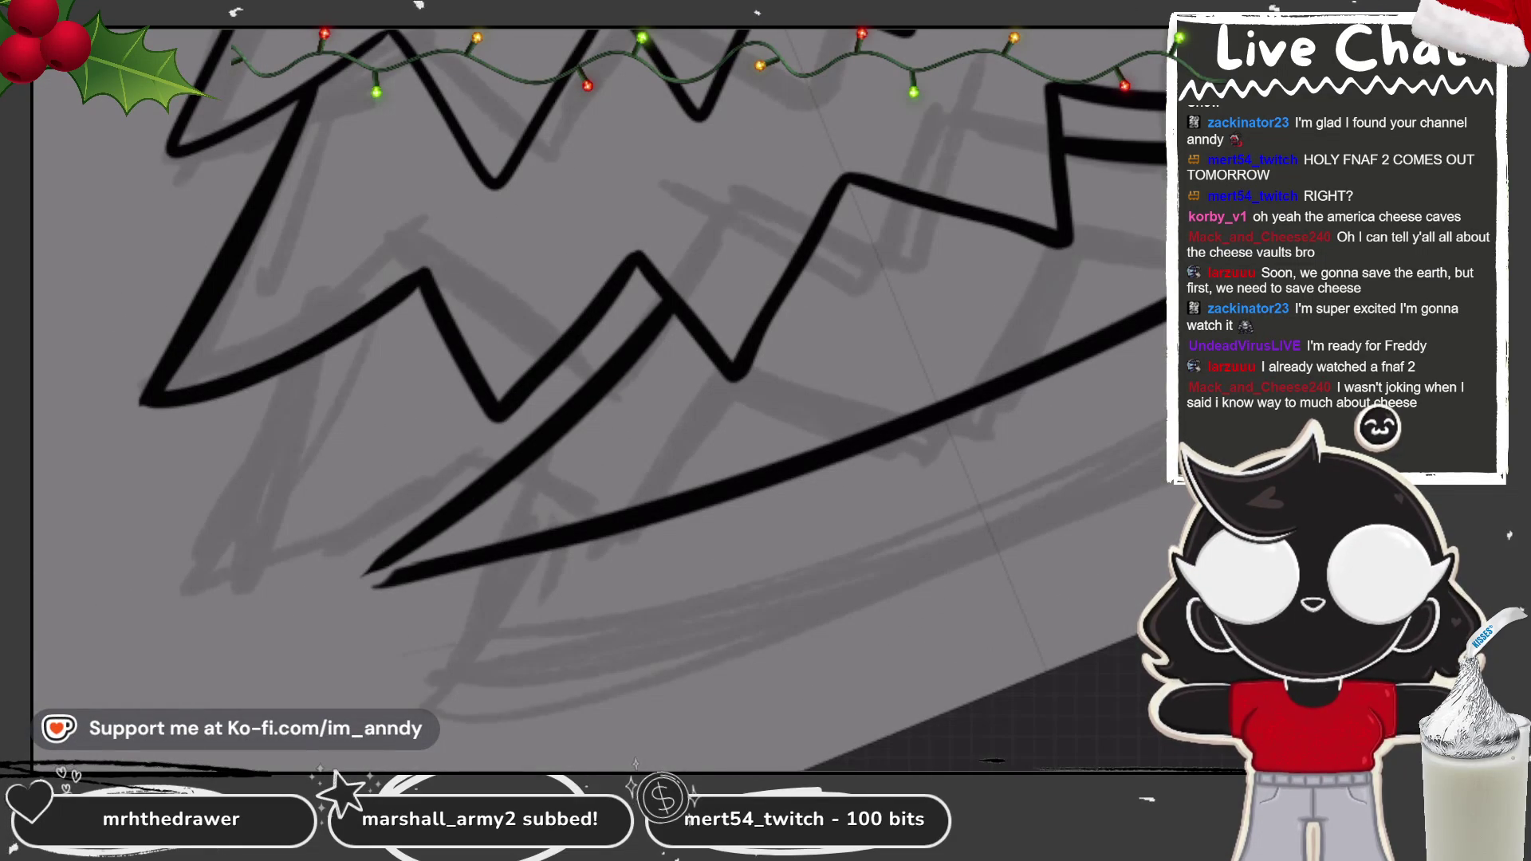
key(ctrl+z)
drag(666, 297, 373, 587)
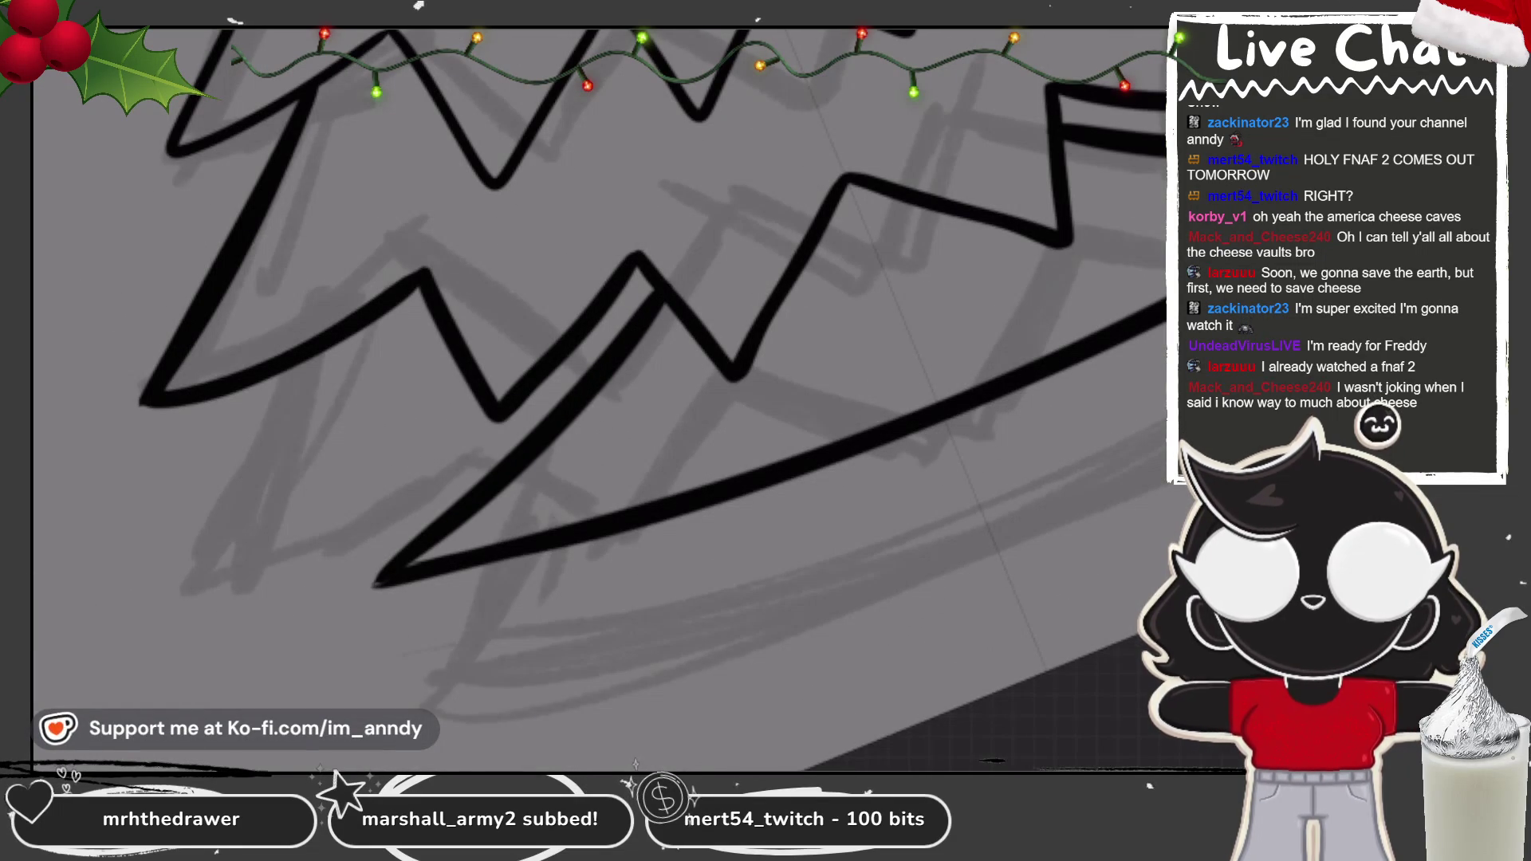
scroll(598, 399, down, 3)
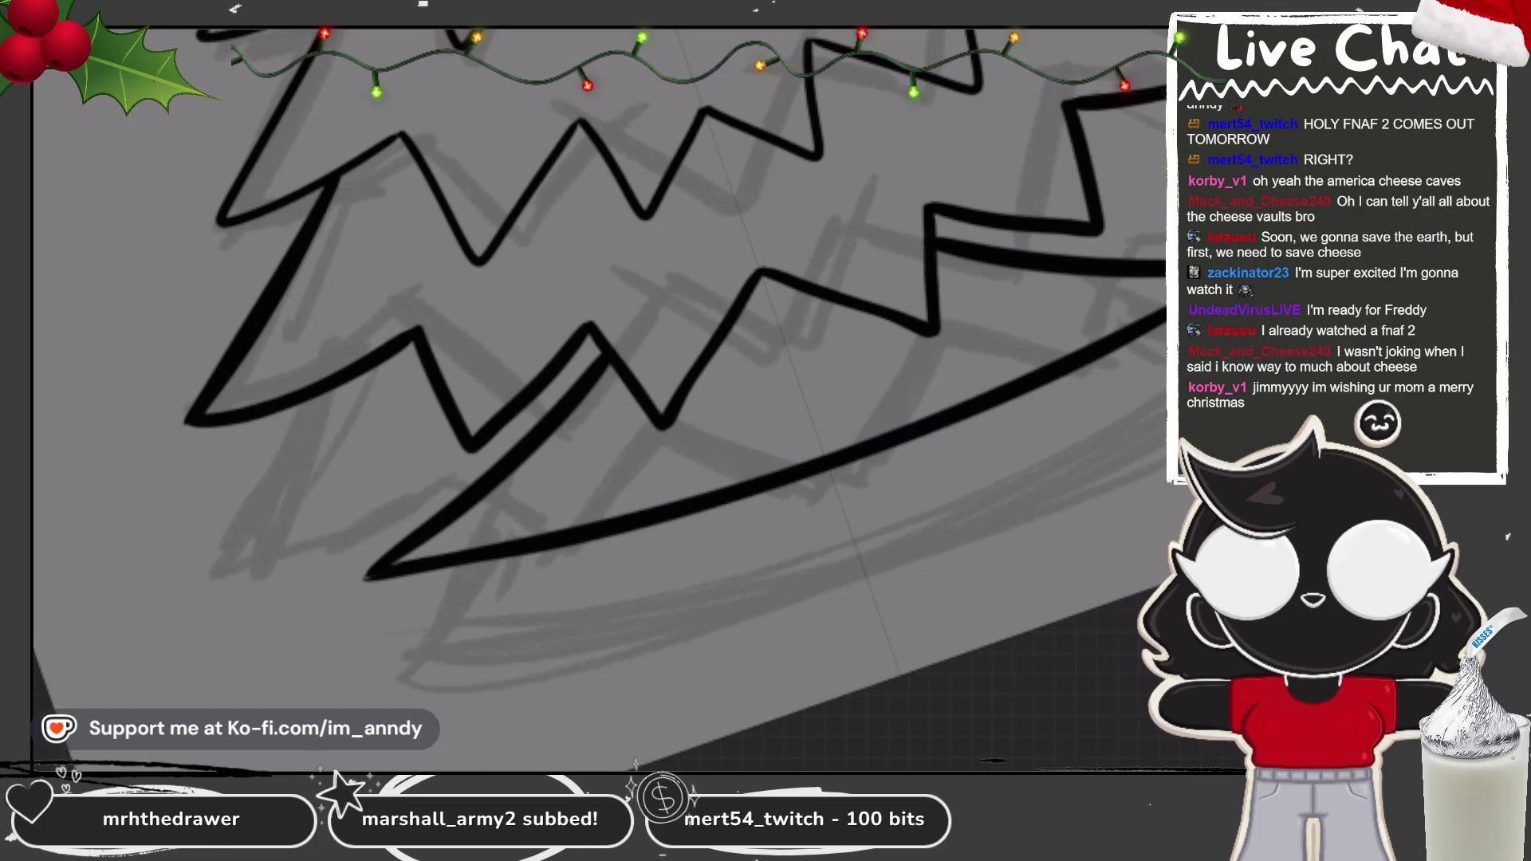
scroll(598, 359, down, 3)
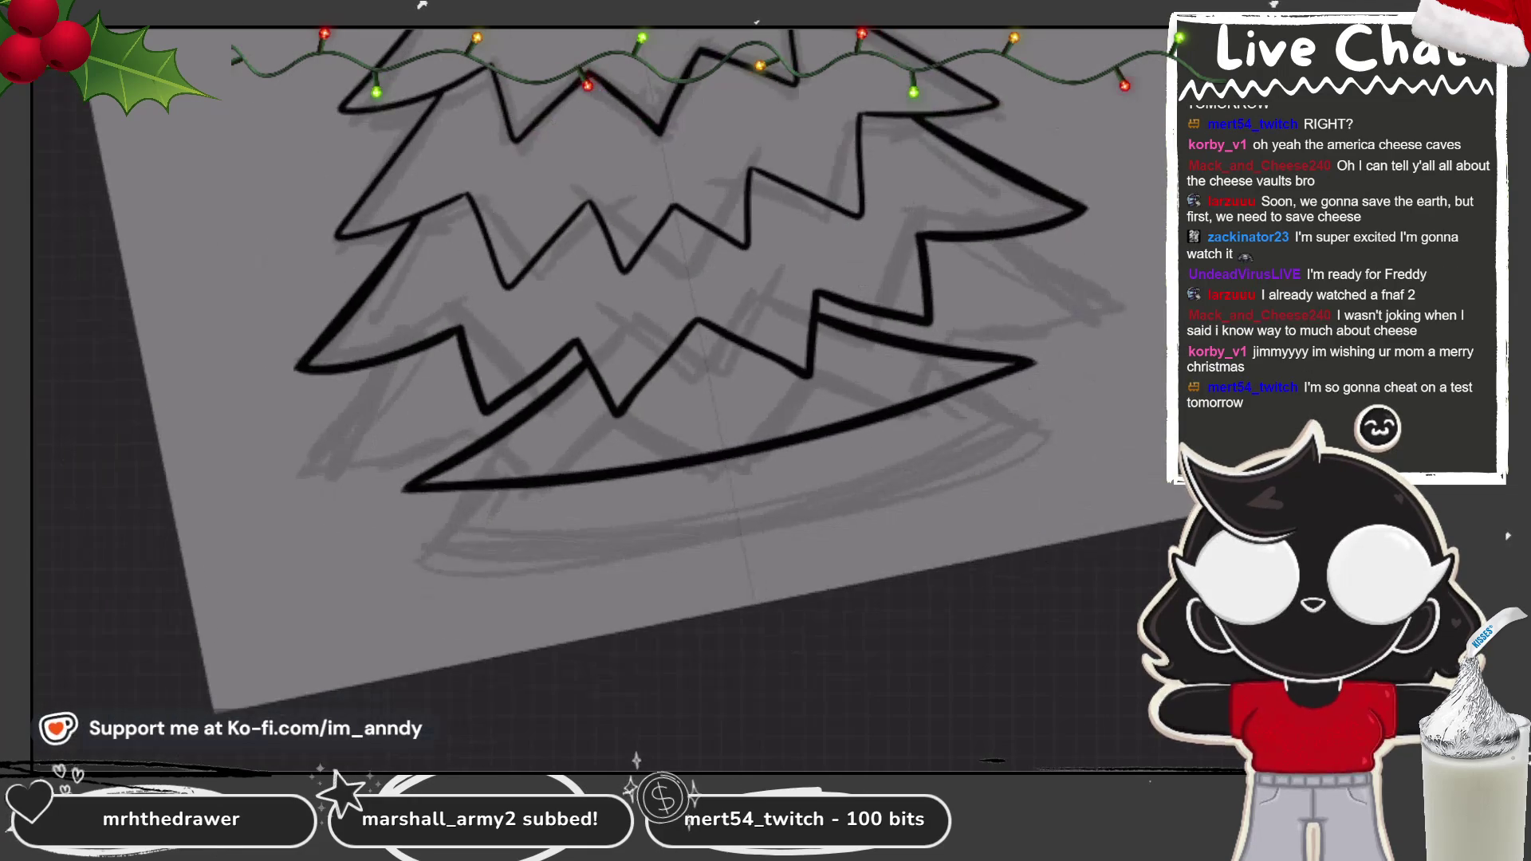
scroll(598, 359, up, 3)
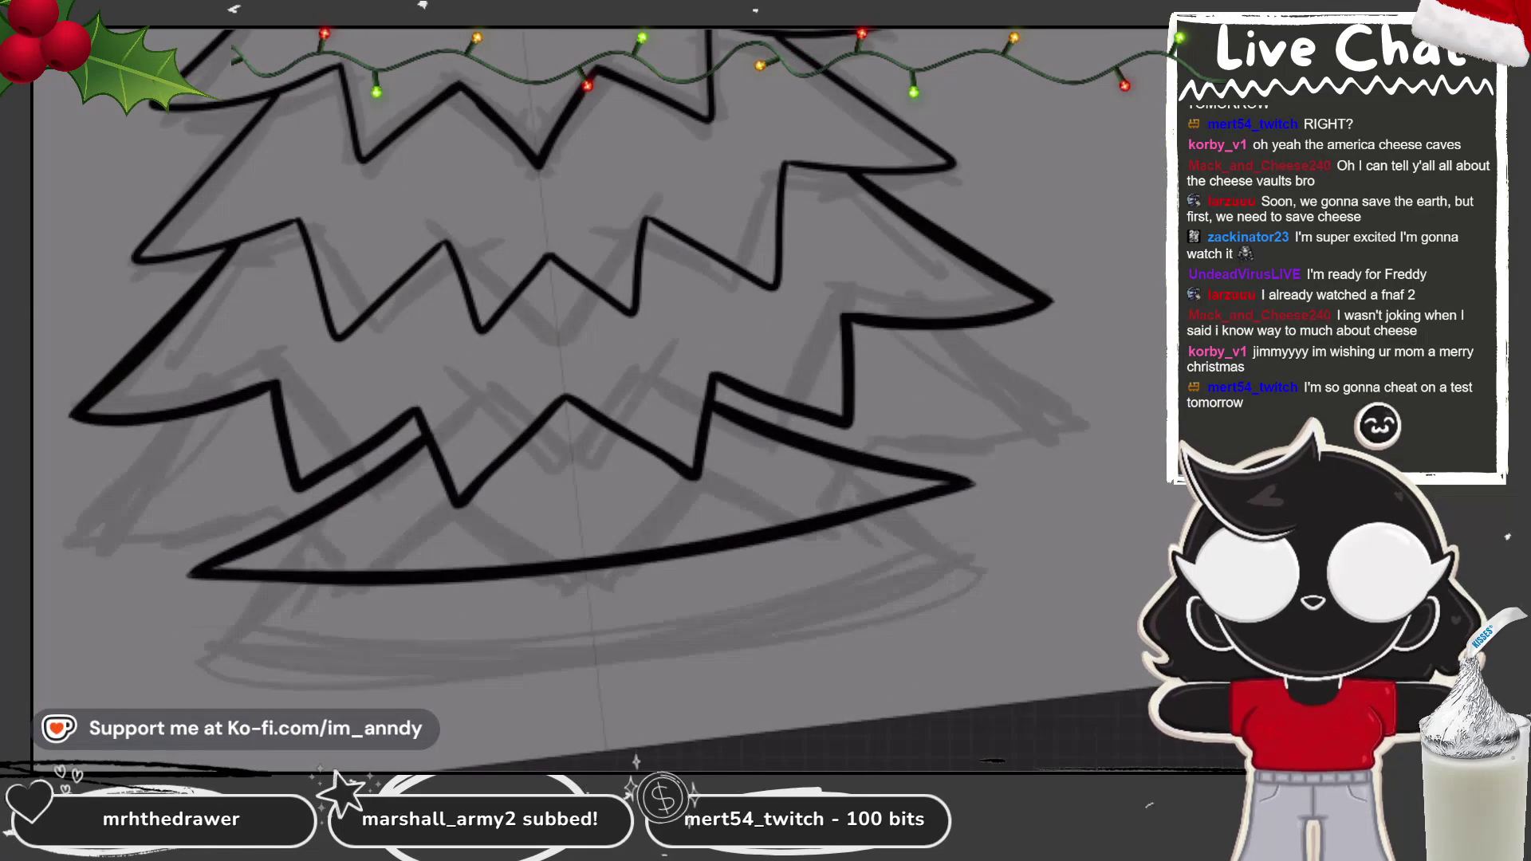
scroll(598, 359, down, 1)
scroll(599, 359, up, 5)
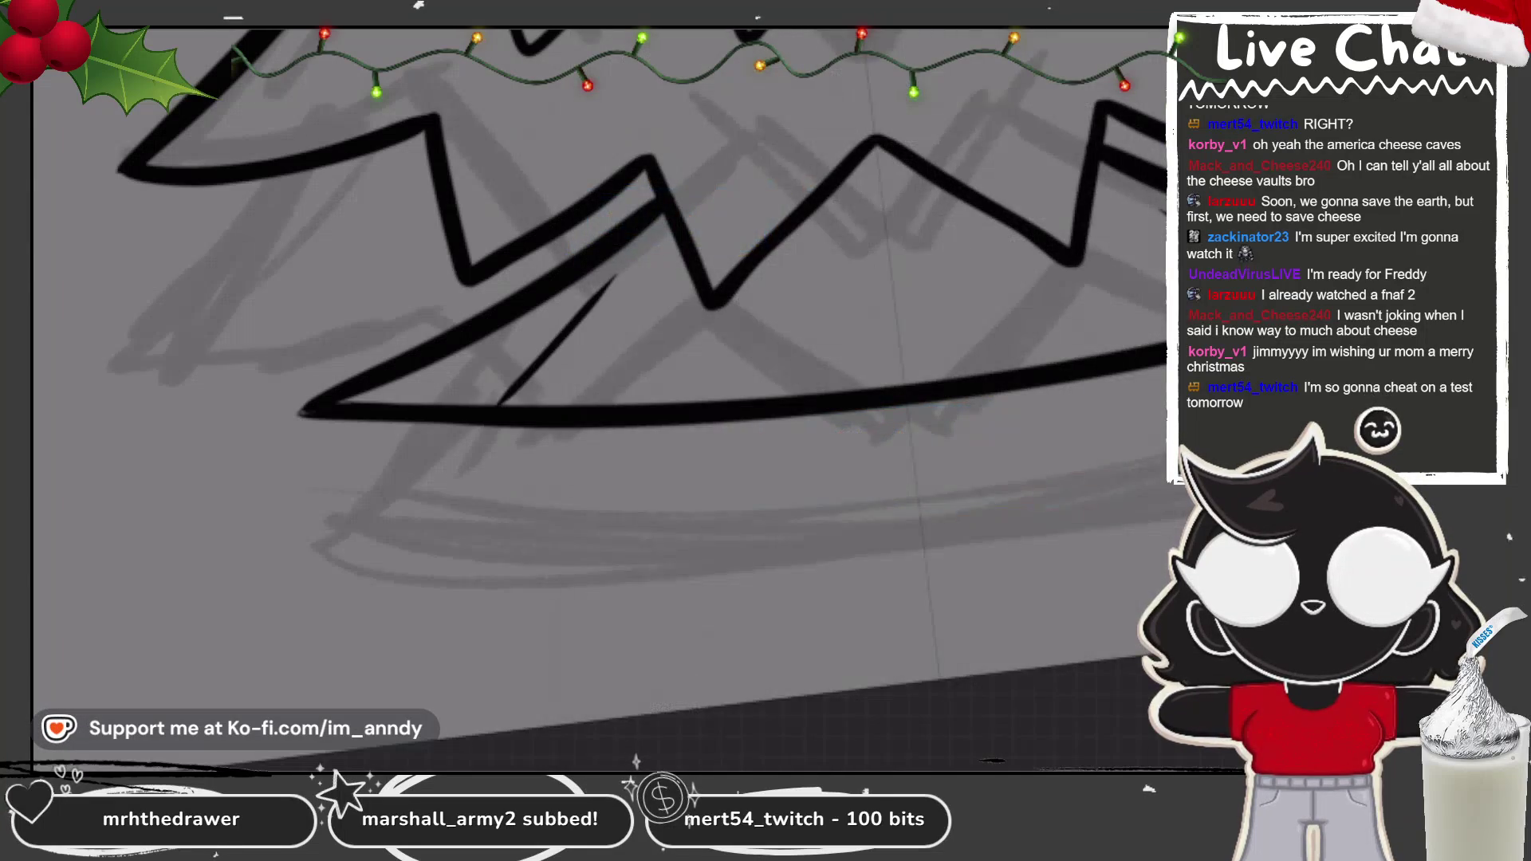
Step: Sketch trial loops and a bow at the garland's left, undo them, and draw a curved hook
scroll(598, 359, up, 3)
mouse_move(347, 435)
mouse_down()
mouse_move(308, 472)
mouse_move(399, 447)
mouse_up()
mouse_move(315, 469)
mouse_down()
mouse_move(339, 501)
mouse_move(317, 472)
mouse_up()
mouse_move(275, 518)
mouse_down()
mouse_move(209, 552)
mouse_move(307, 528)
mouse_up()
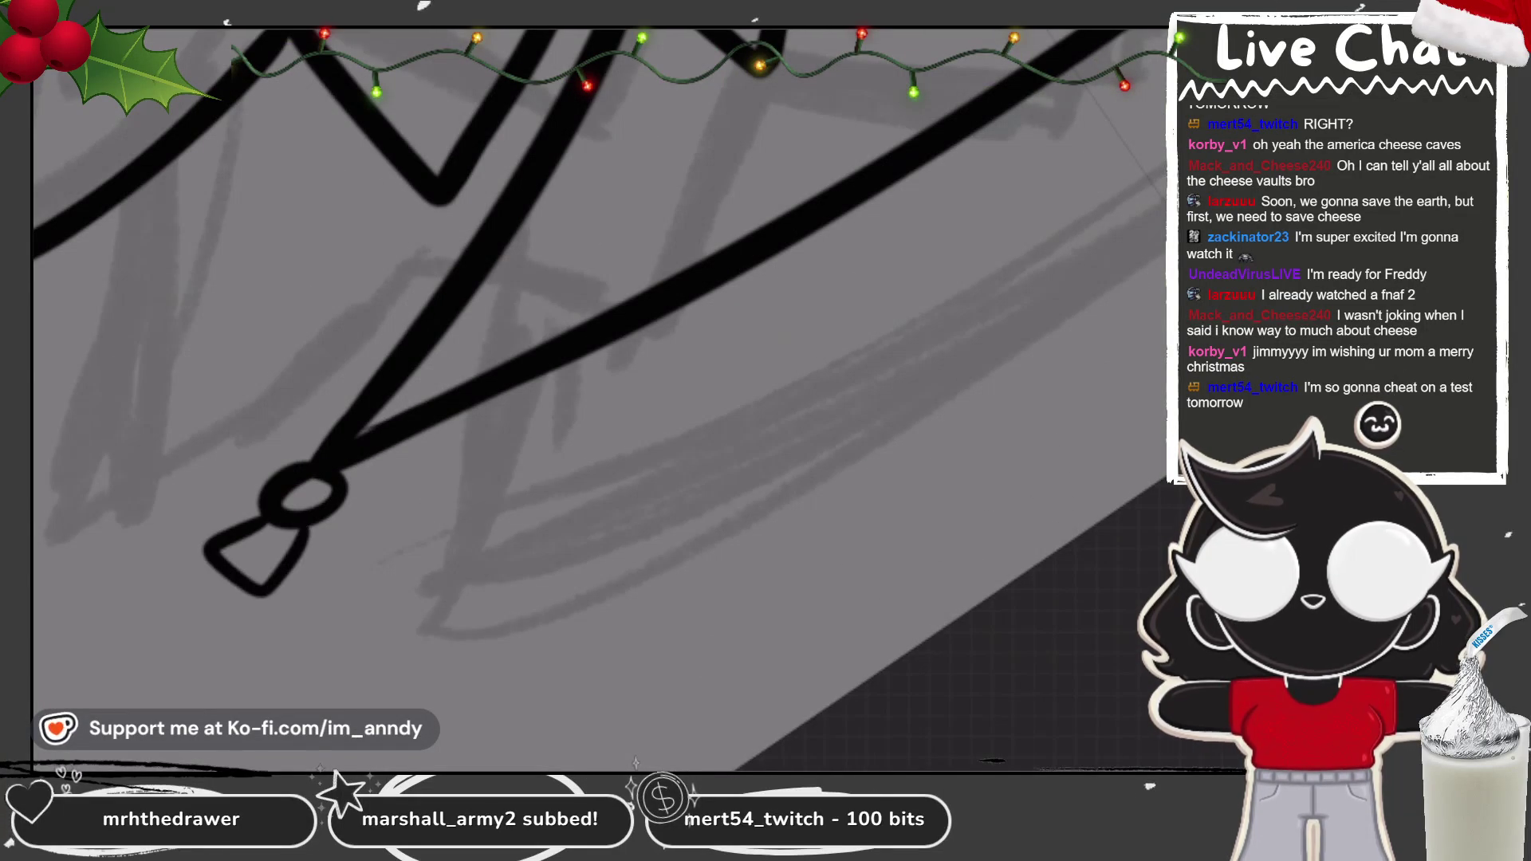
drag(460, 410, 465, 456)
key(ctrl+z)
mouse_move(484, 401)
mouse_down()
mouse_move(431, 434)
mouse_move(483, 403)
mouse_up()
mouse_move(457, 475)
mouse_down()
mouse_move(421, 536)
mouse_move(502, 467)
mouse_move(454, 518)
mouse_up()
scroll(598, 335, down, 2)
mouse_move(591, 439)
mouse_down()
mouse_move(562, 474)
mouse_move(594, 440)
mouse_up()
key(ctrl+z)
key(ctrl+z)
key(ctrl+z)
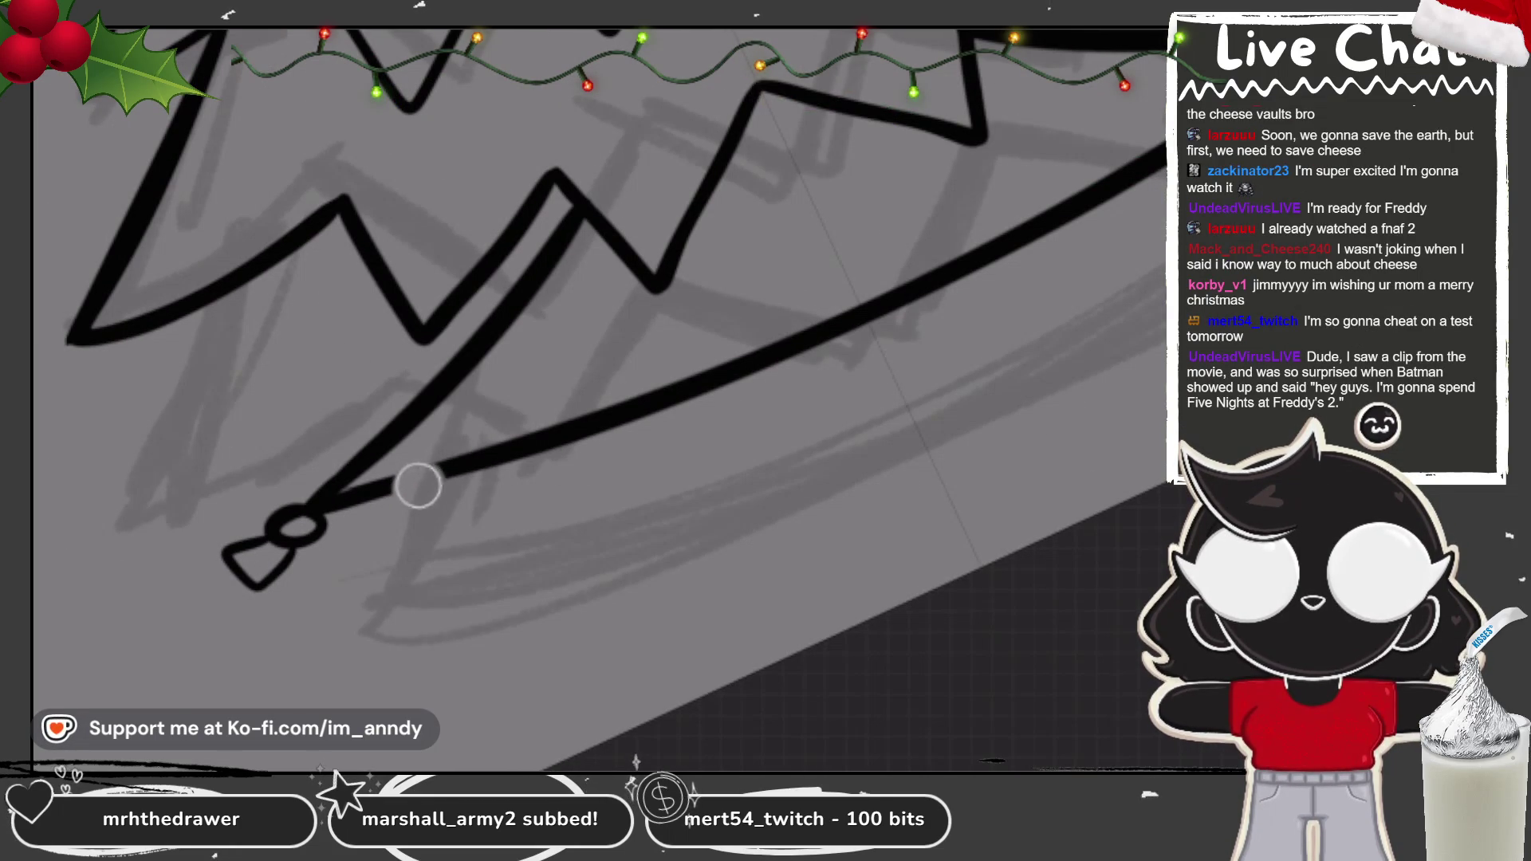
mouse_move(437, 465)
mouse_down()
mouse_move(443, 500)
mouse_move(435, 467)
mouse_move(373, 552)
mouse_move(422, 573)
mouse_move(413, 512)
mouse_move(431, 550)
mouse_up()
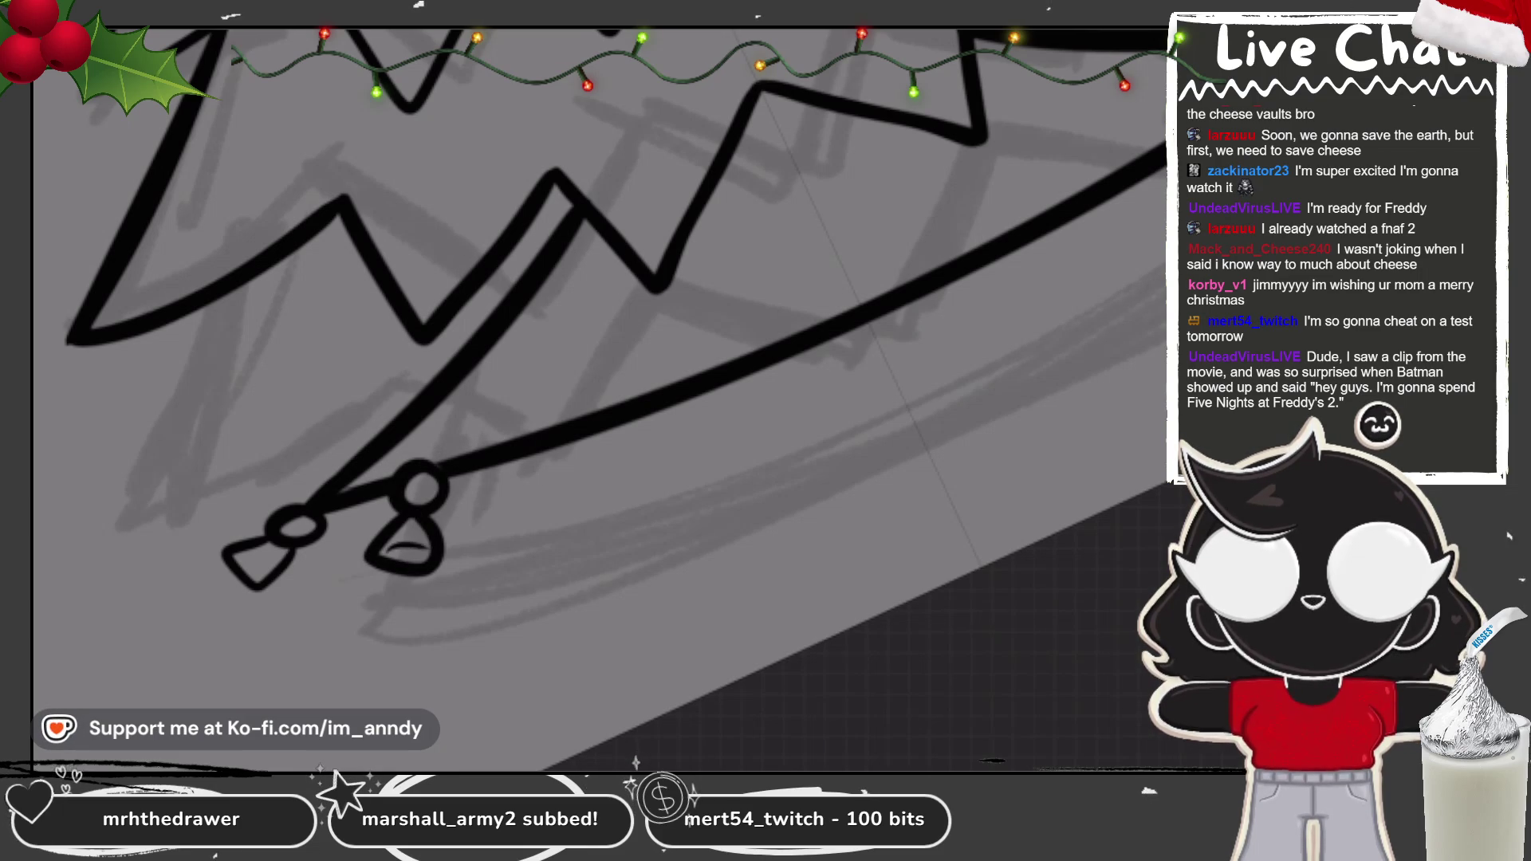
Step: Erase gaps in the garland line and draw sockets with hanging bulbs at its right end
drag(654, 399, 629, 409)
drag(1124, 179, 1100, 195)
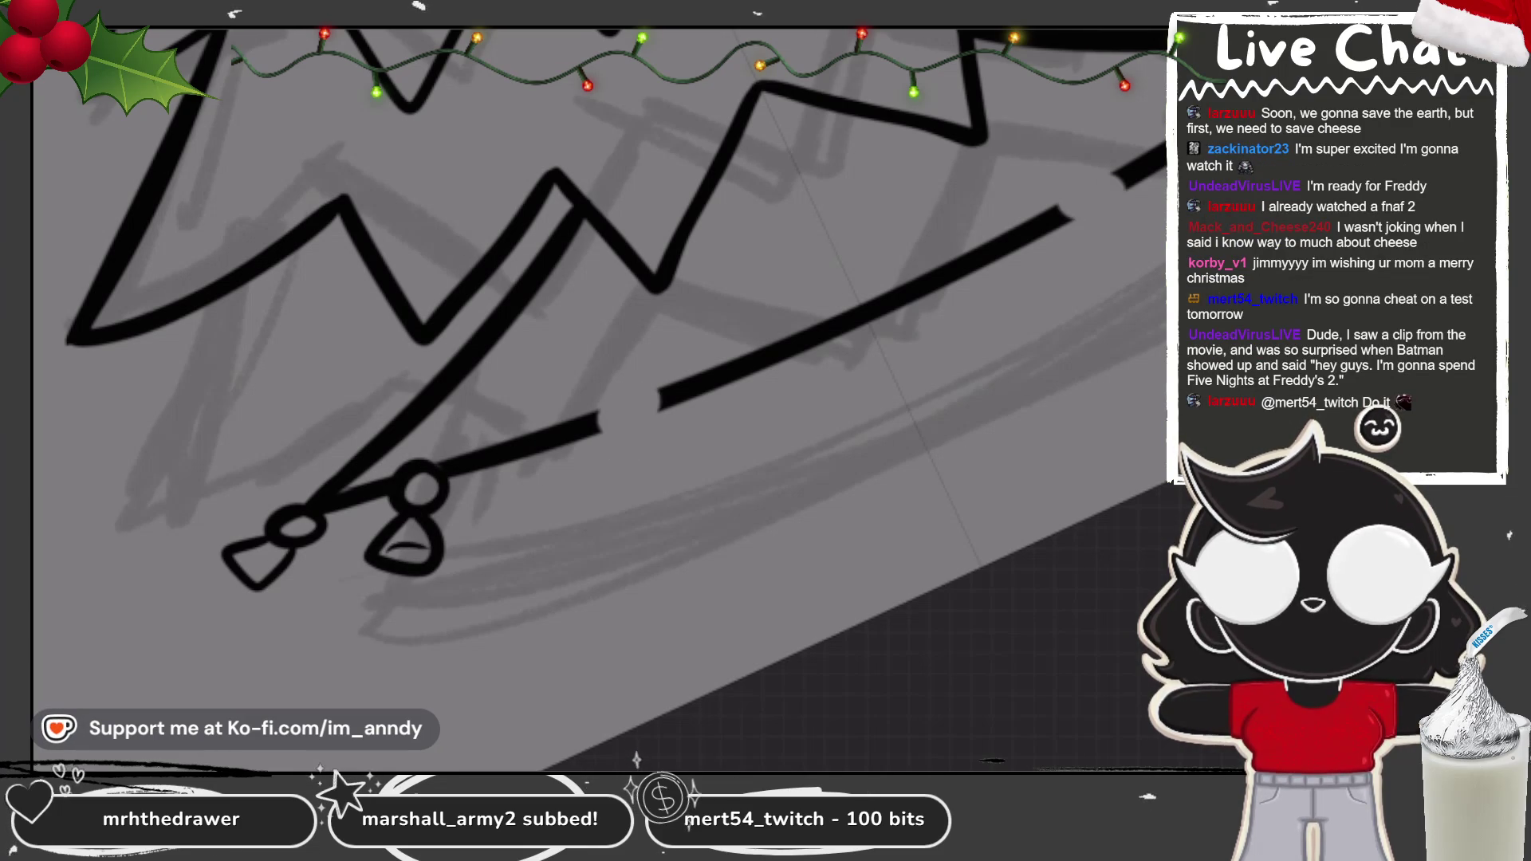
mouse_move(610, 422)
mouse_down()
mouse_move(570, 435)
mouse_move(594, 447)
mouse_up()
mouse_move(1128, 159)
mouse_down()
mouse_move(1148, 179)
mouse_move(1116, 191)
mouse_up()
drag(562, 451, 626, 506)
drag(1148, 200, 1156, 255)
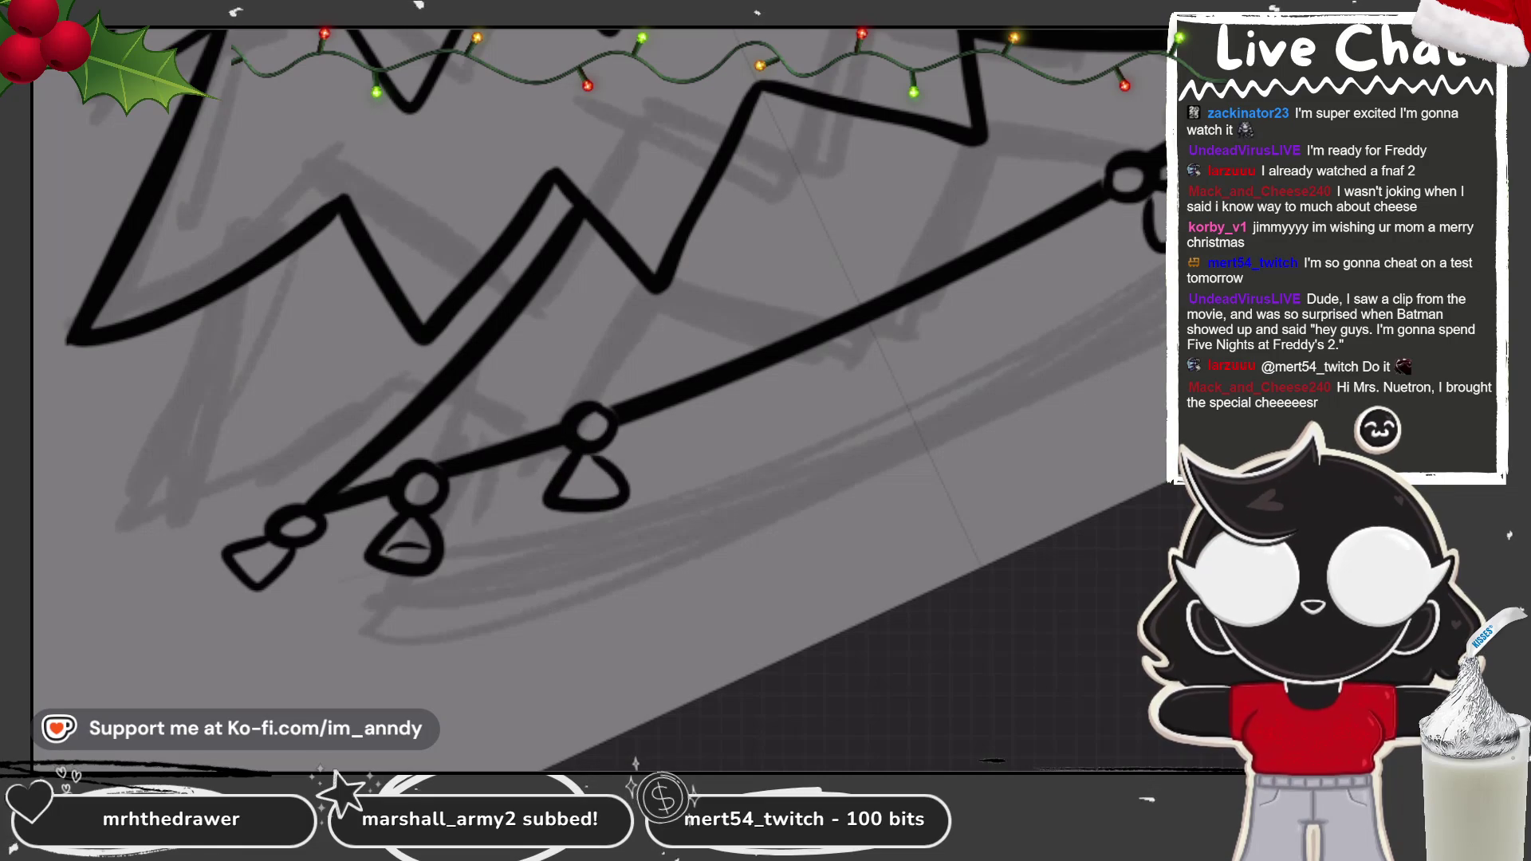
key(ctrl+z)
key(ctrl+z)
key(ctrl+z)
mouse_move(582, 450)
mouse_down()
mouse_move(606, 526)
mouse_move(610, 446)
mouse_up()
drag(1145, 196, 1160, 256)
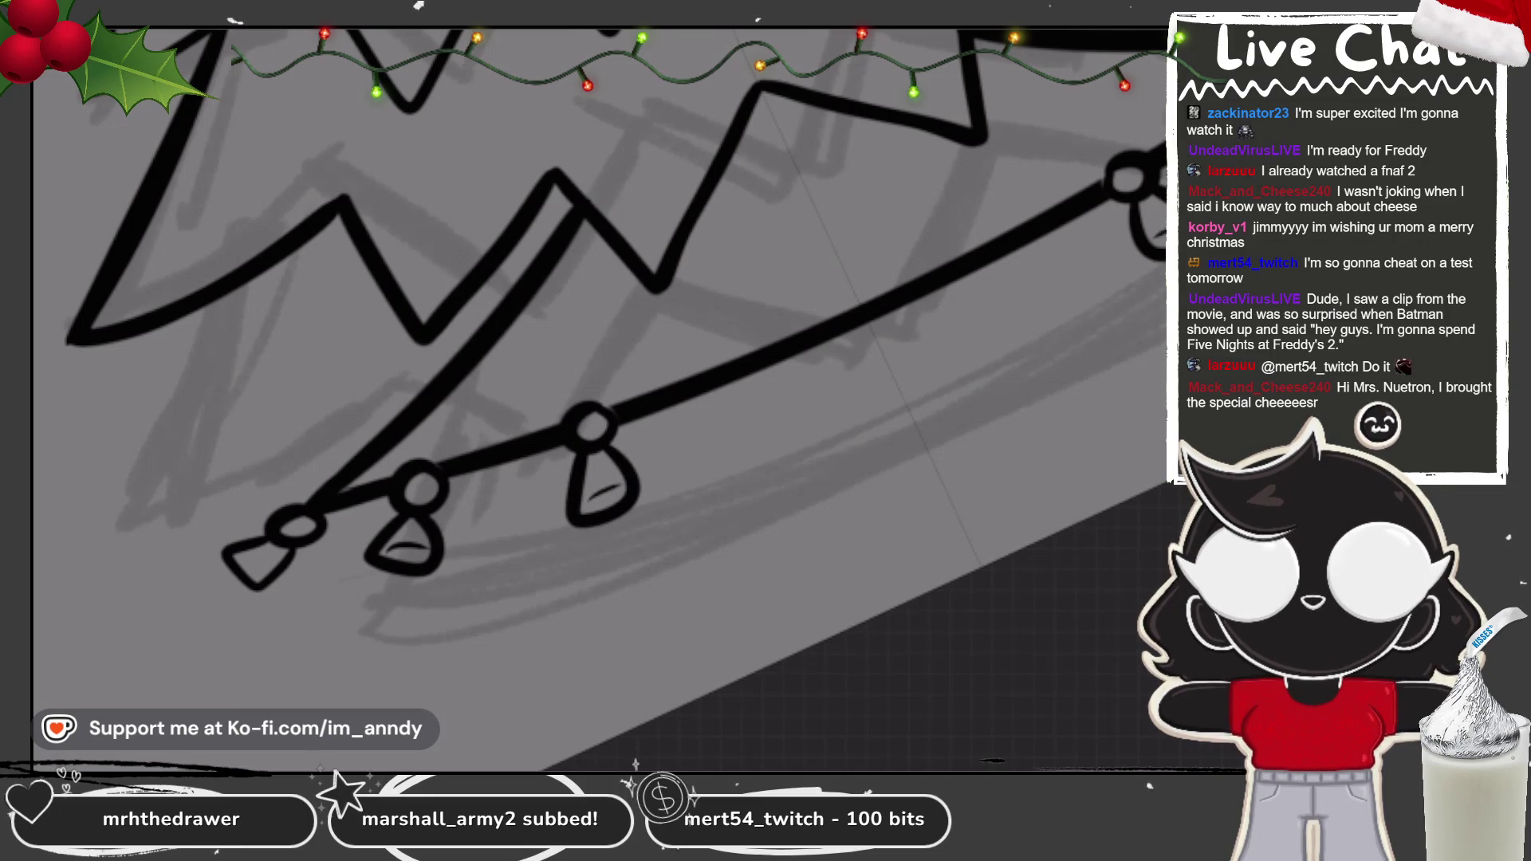
Step: Erase two new gaps in the garland and draw a bulb socket in each
scroll(598, 335, down, 2)
click(633, 442)
click(772, 415)
key(ctrl+z)
key(ctrl+z)
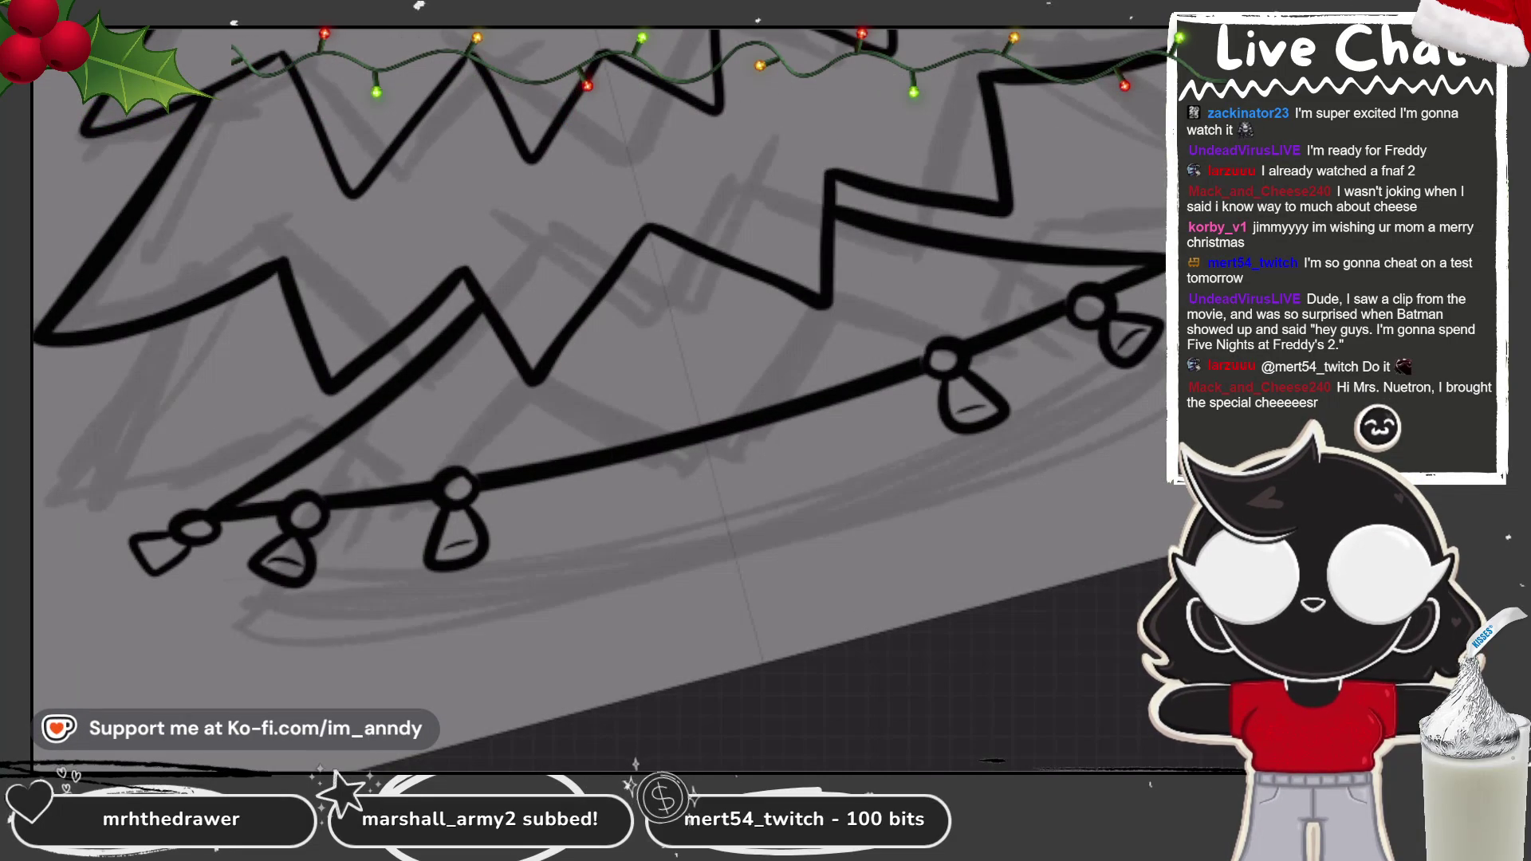
click(606, 458)
click(801, 406)
mouse_move(600, 445)
mouse_down()
mouse_move(594, 466)
mouse_move(601, 445)
mouse_up()
drag(789, 395, 791, 397)
key(ctrl+z)
key(ctrl+z)
key(ctrl+shift+z)
key(ctrl+shift+z)
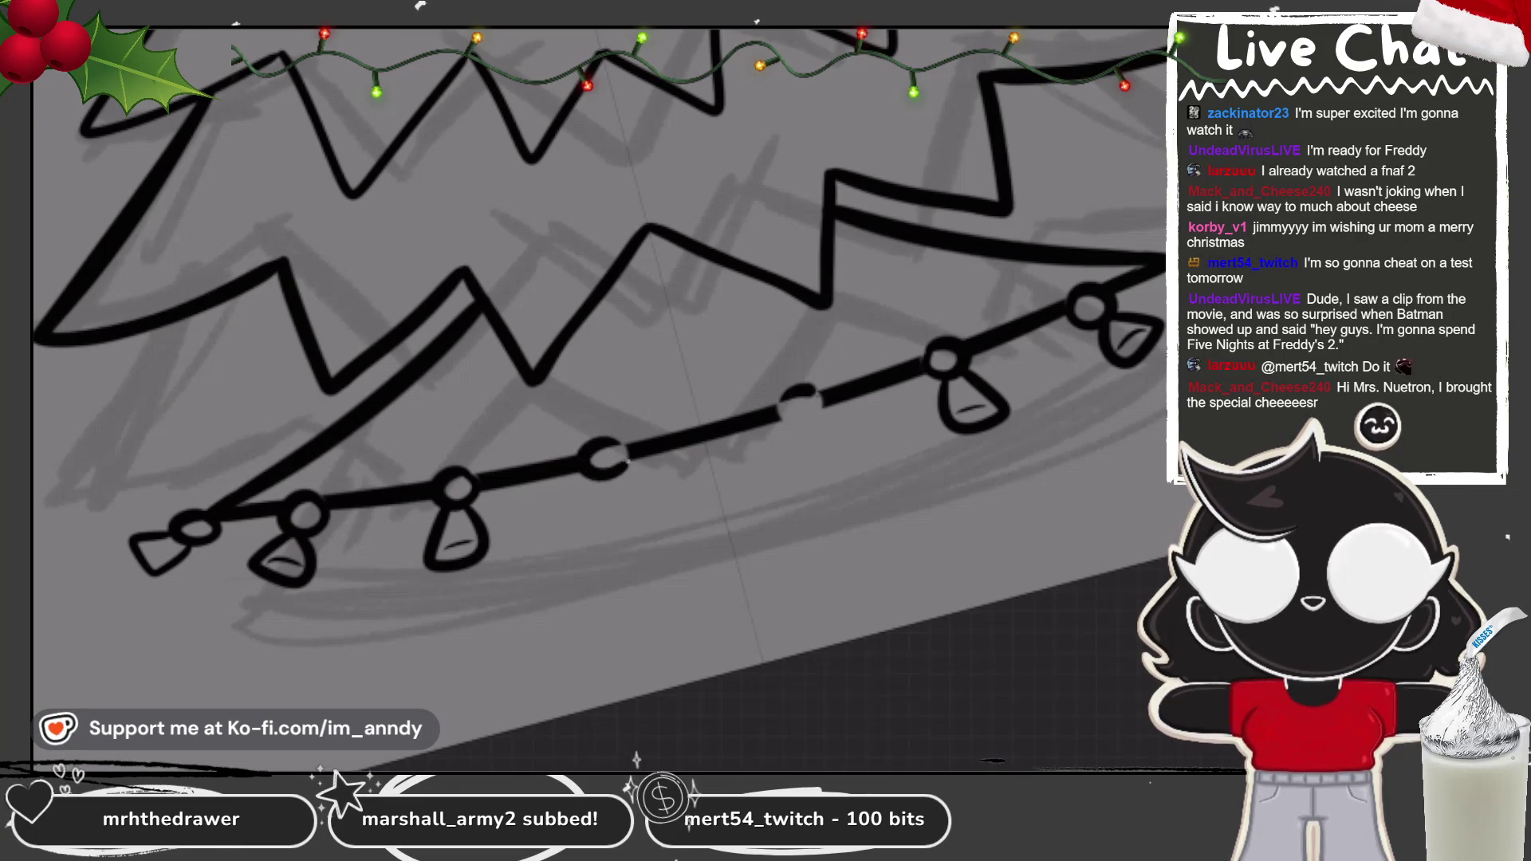
Step: Draw closed bell-shaped bulbs hanging under the two new sockets
drag(597, 472, 630, 538)
drag(822, 415, 858, 435)
key(ctrl+z)
key(ctrl+z)
mouse_move(598, 477)
mouse_down()
mouse_move(590, 530)
mouse_move(630, 482)
mouse_up()
drag(802, 421, 833, 423)
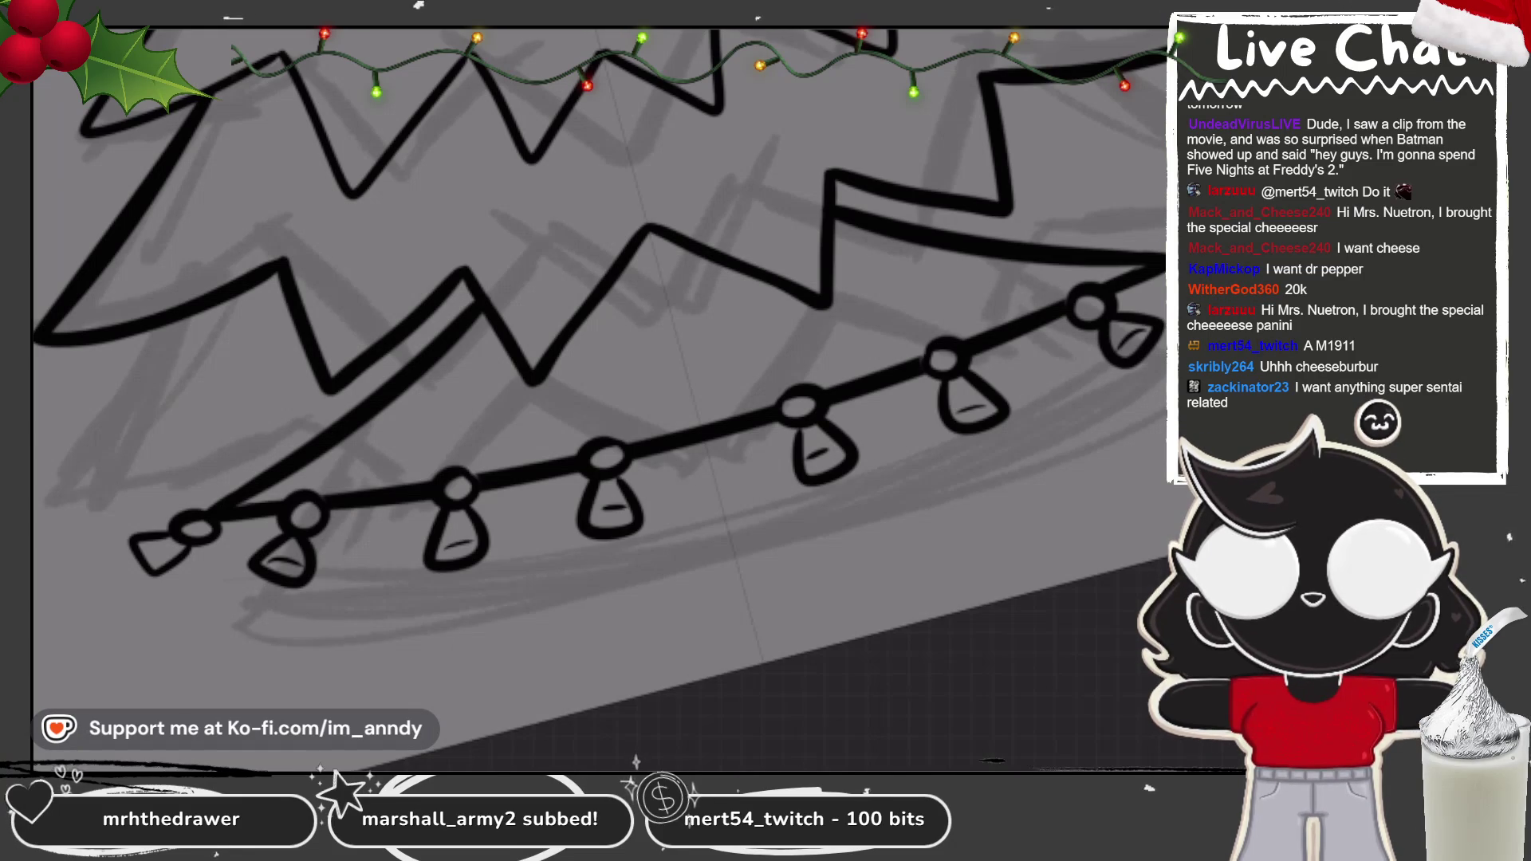
Step: Draw the bulb at the garland's left end, then view the whole upright tree
key(ctrl+minus)
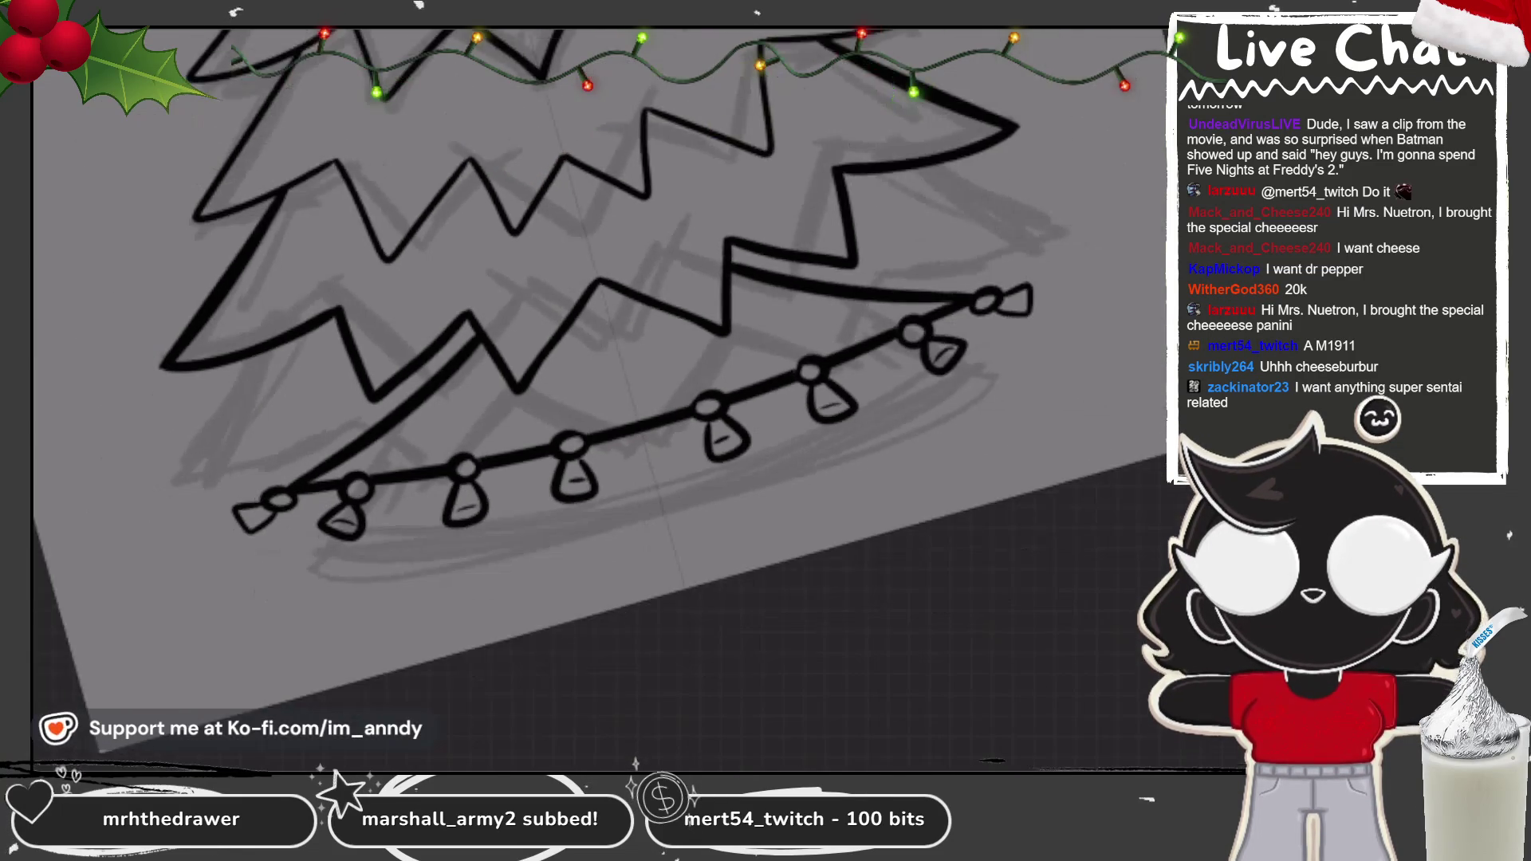
key(ctrl+plus)
drag(444, 357, 424, 413)
key(ctrl+z)
mouse_move(447, 355)
mouse_down()
mouse_move(421, 408)
mouse_move(355, 462)
mouse_move(415, 415)
mouse_up()
key(ctrl+minus)
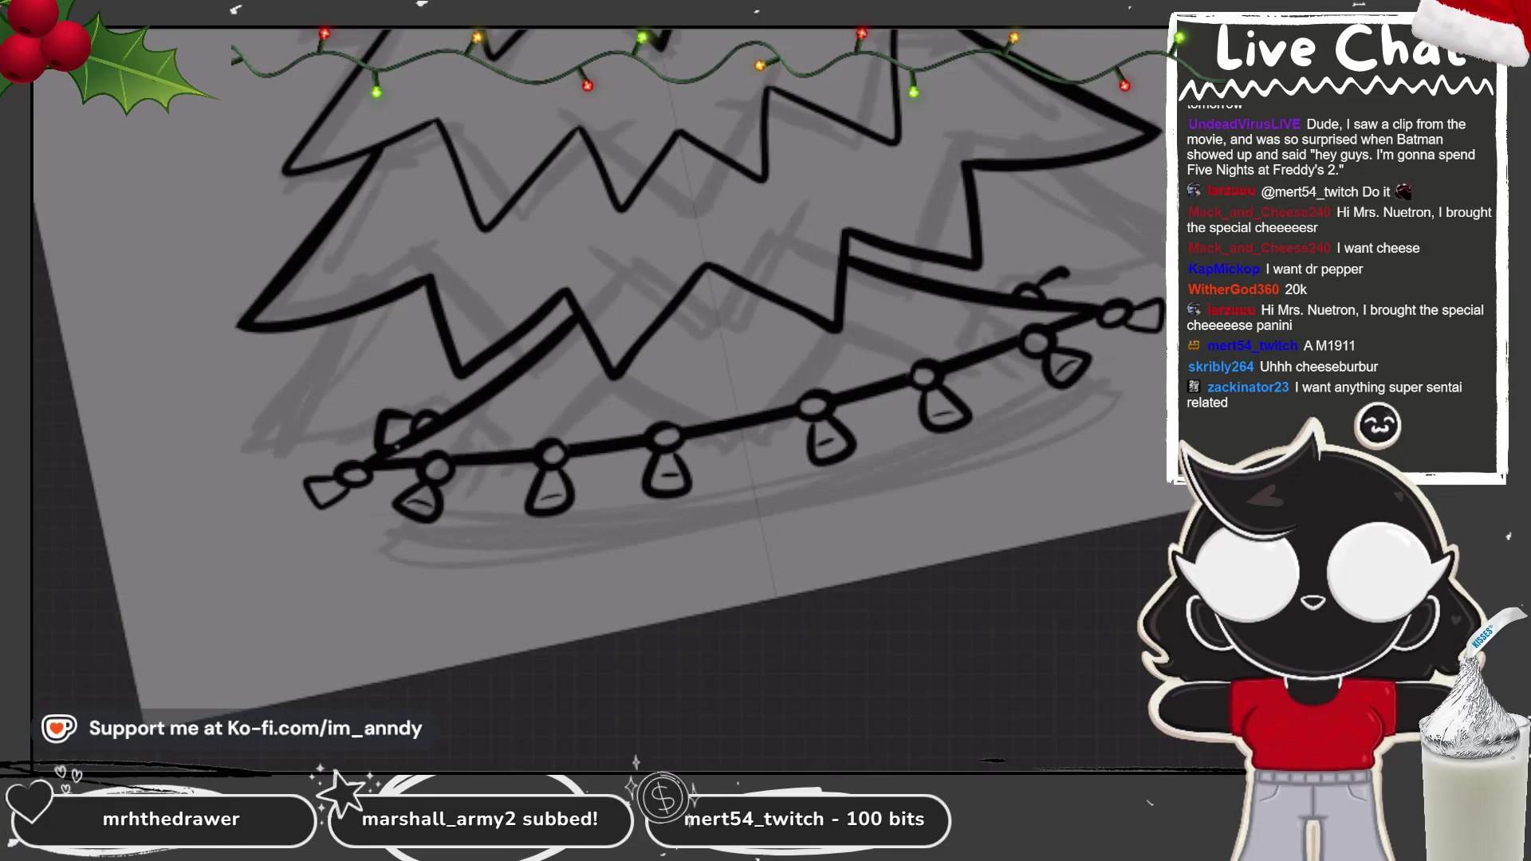
key(ctrl+0)
key(ctrl+plus)
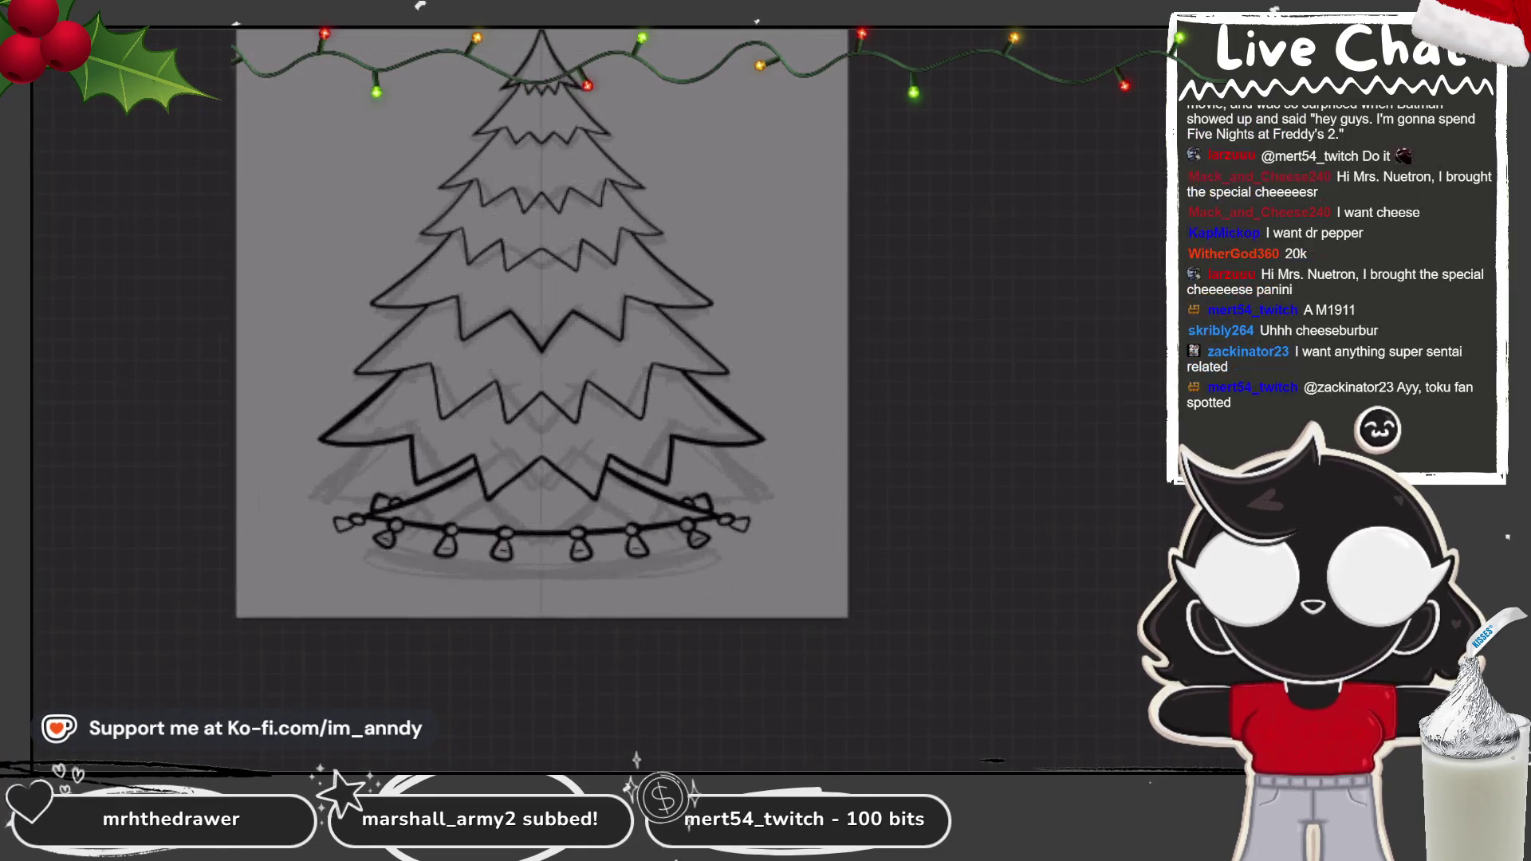
Step: Select Layer 1 instead of Layer 2 and Transform the tree taller so its bottom reaches the garland
key(l)
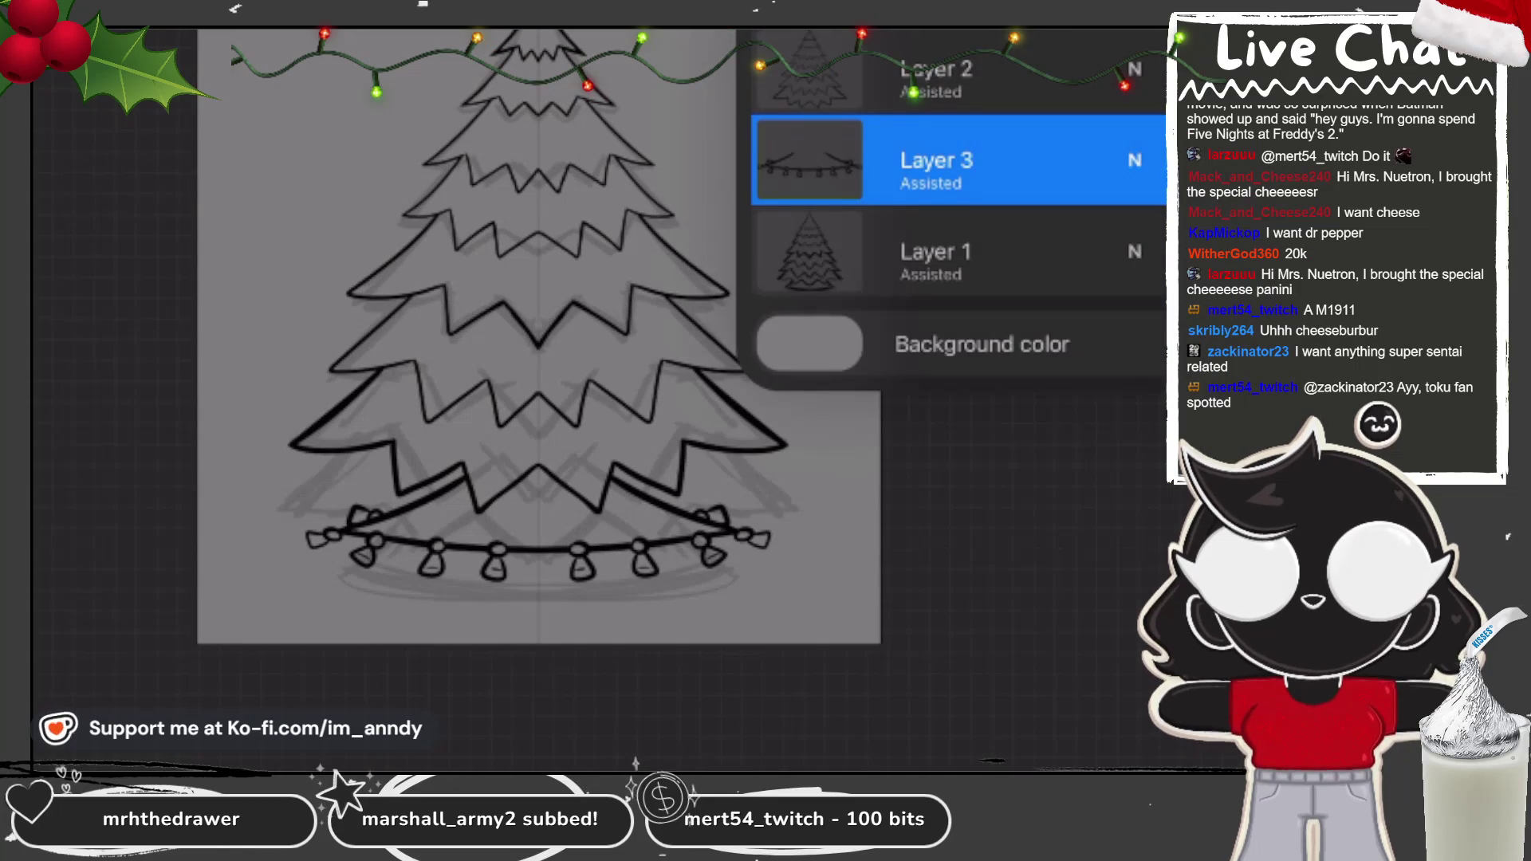
click(957, 72)
key(v)
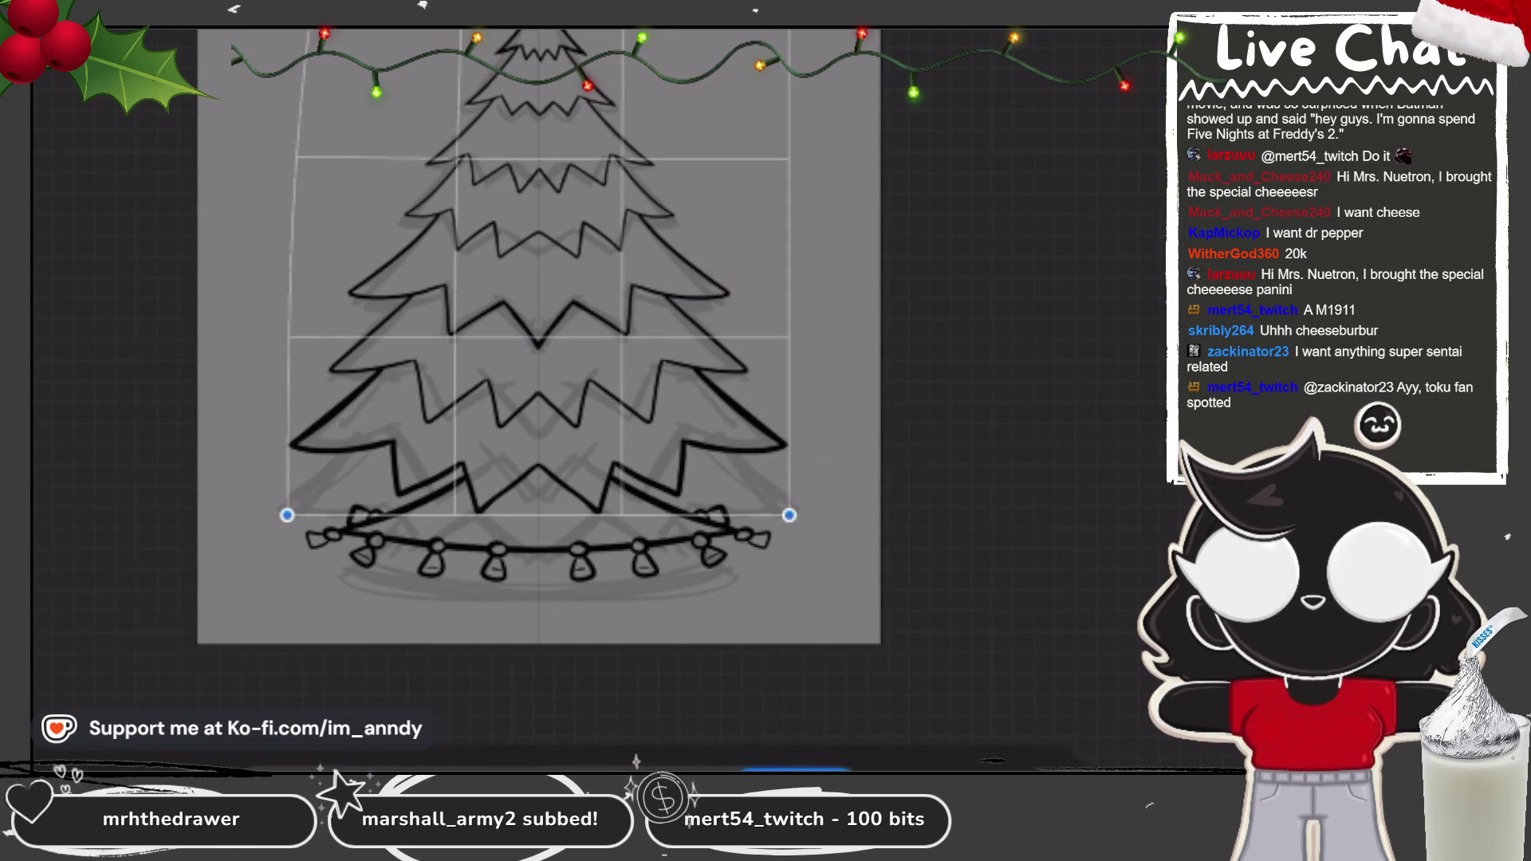
key(l)
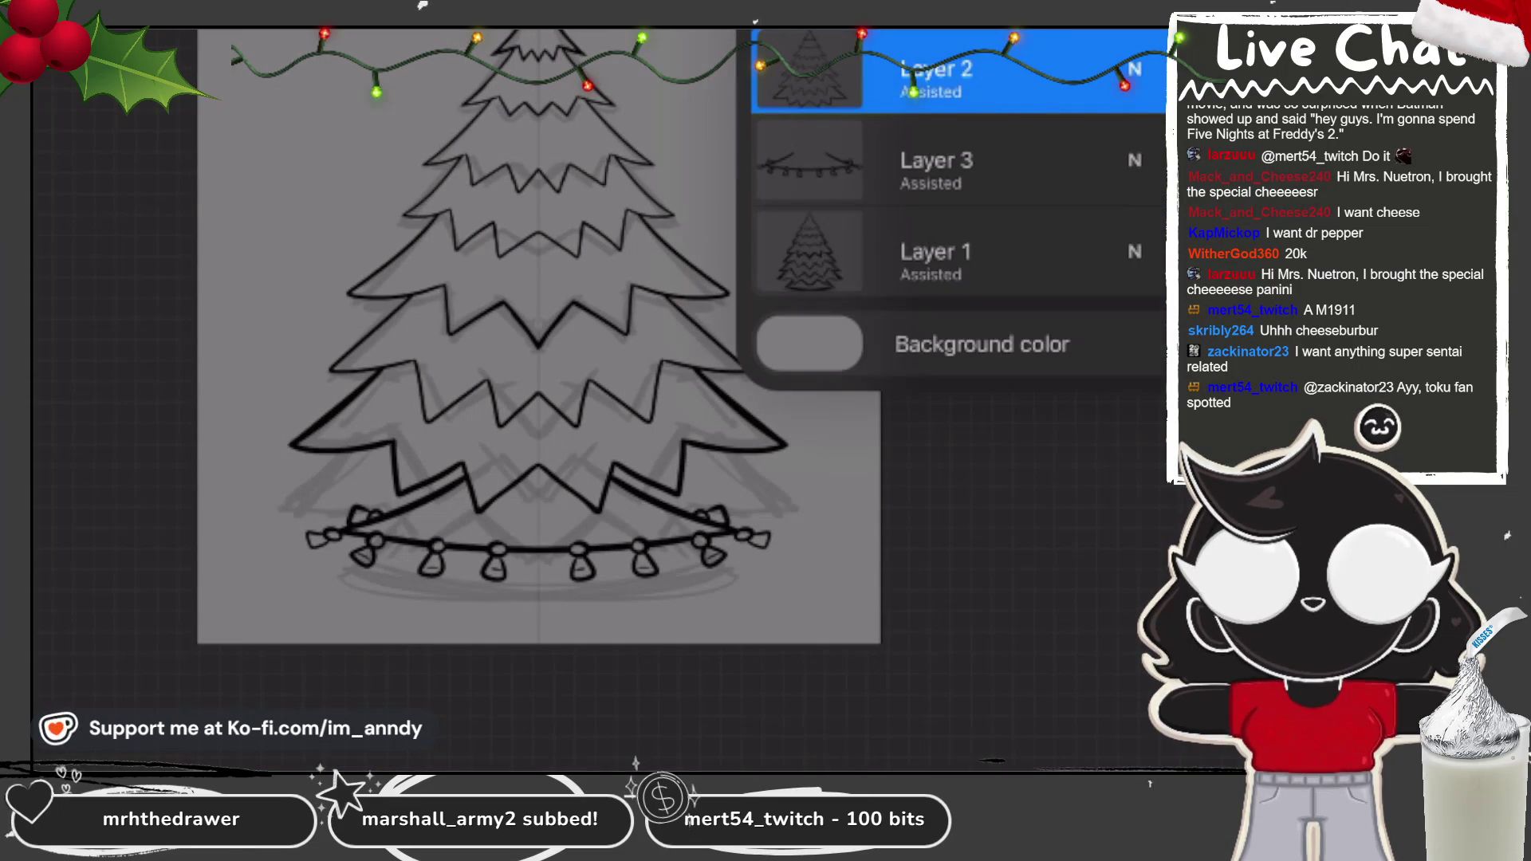
click(957, 251)
drag(1037, 251, 797, 252)
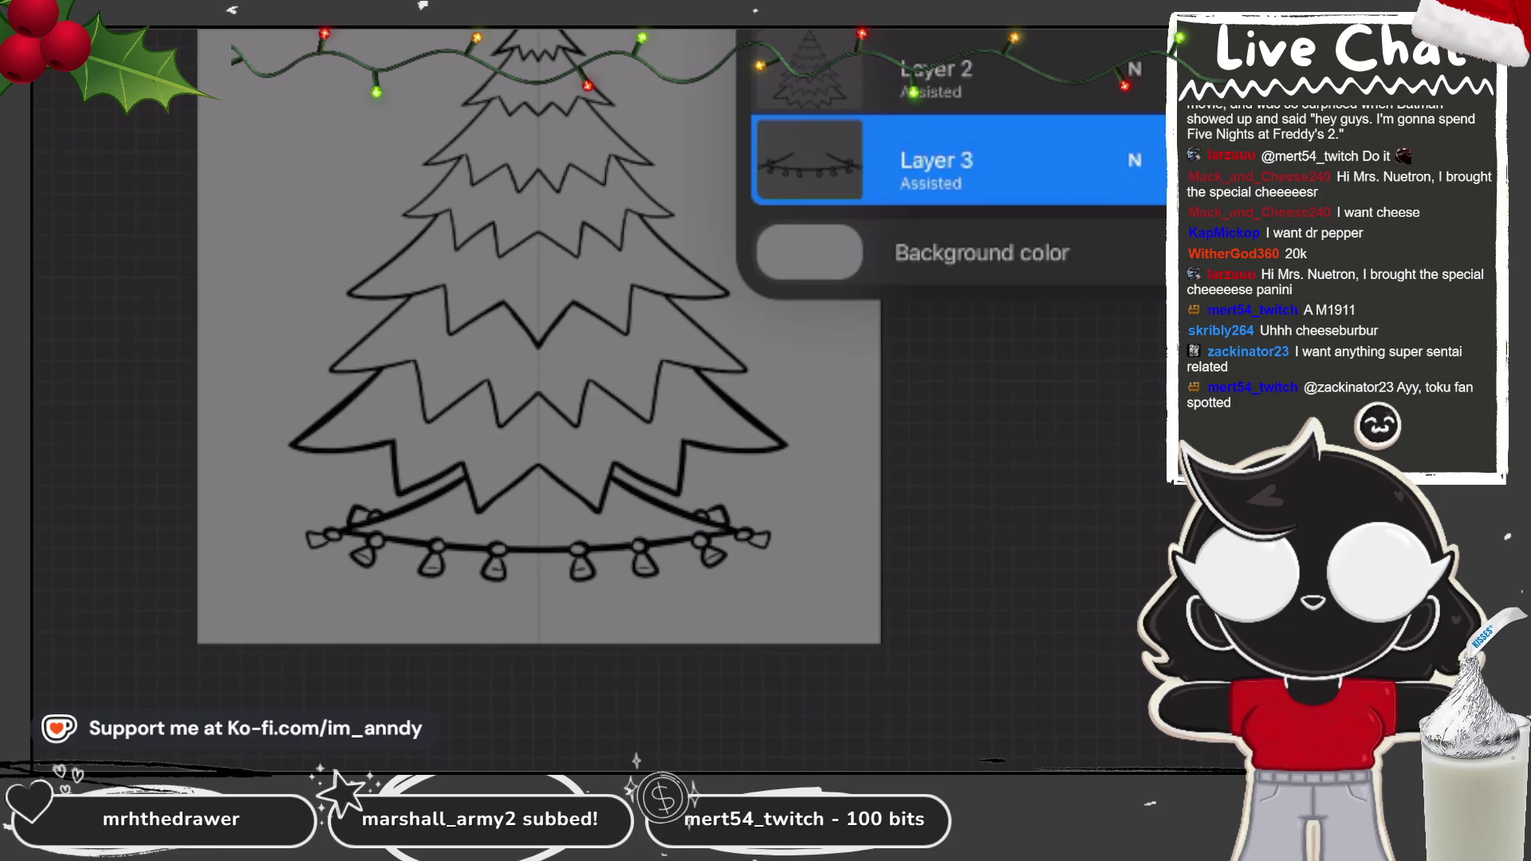
key(v)
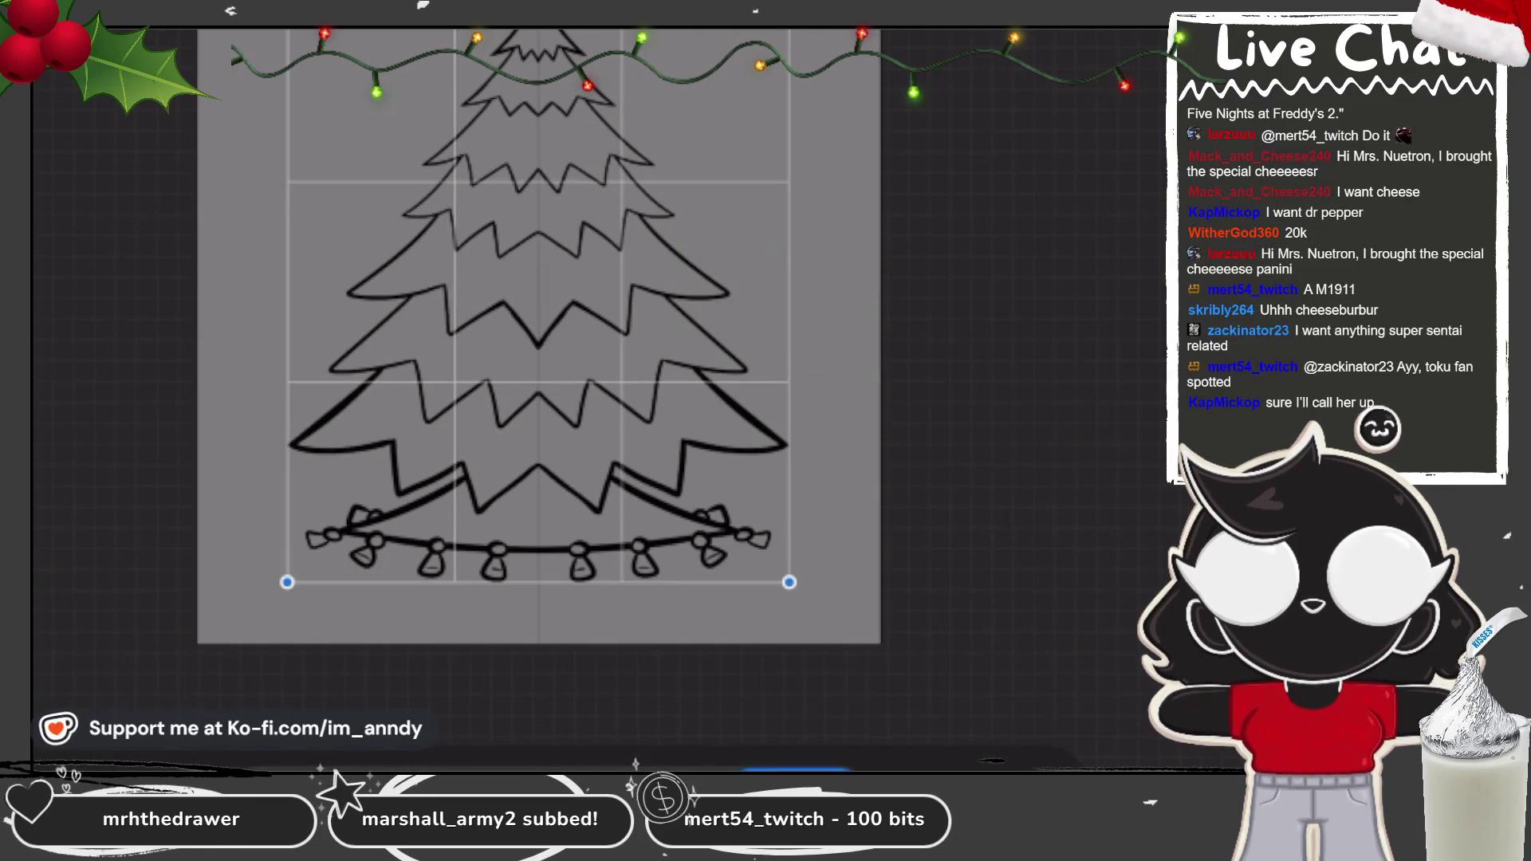
drag(539, 582, 538, 630)
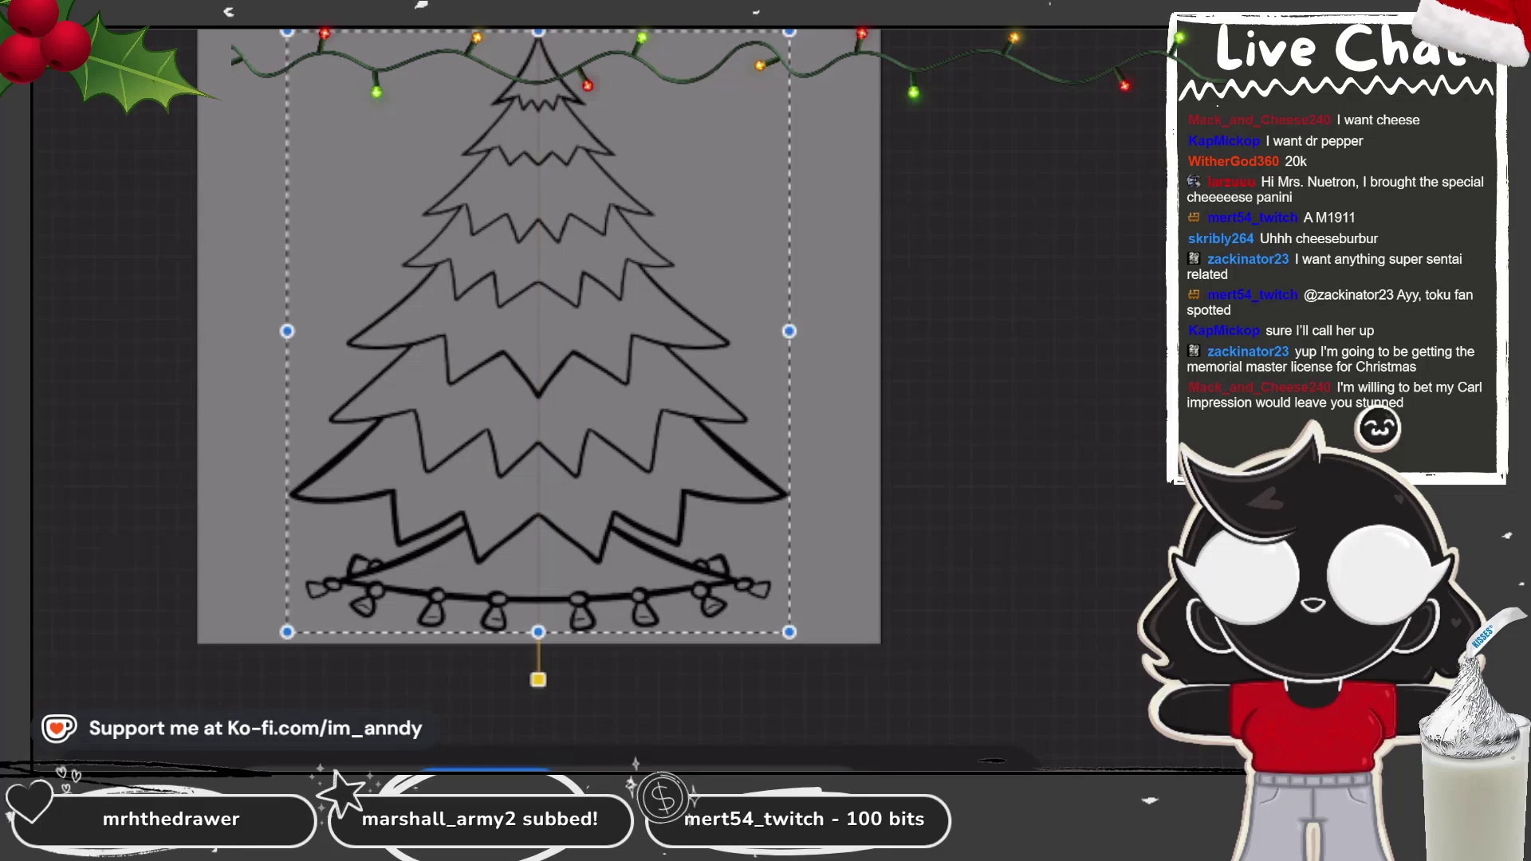
key(Return)
scroll(662, 179, up, 1)
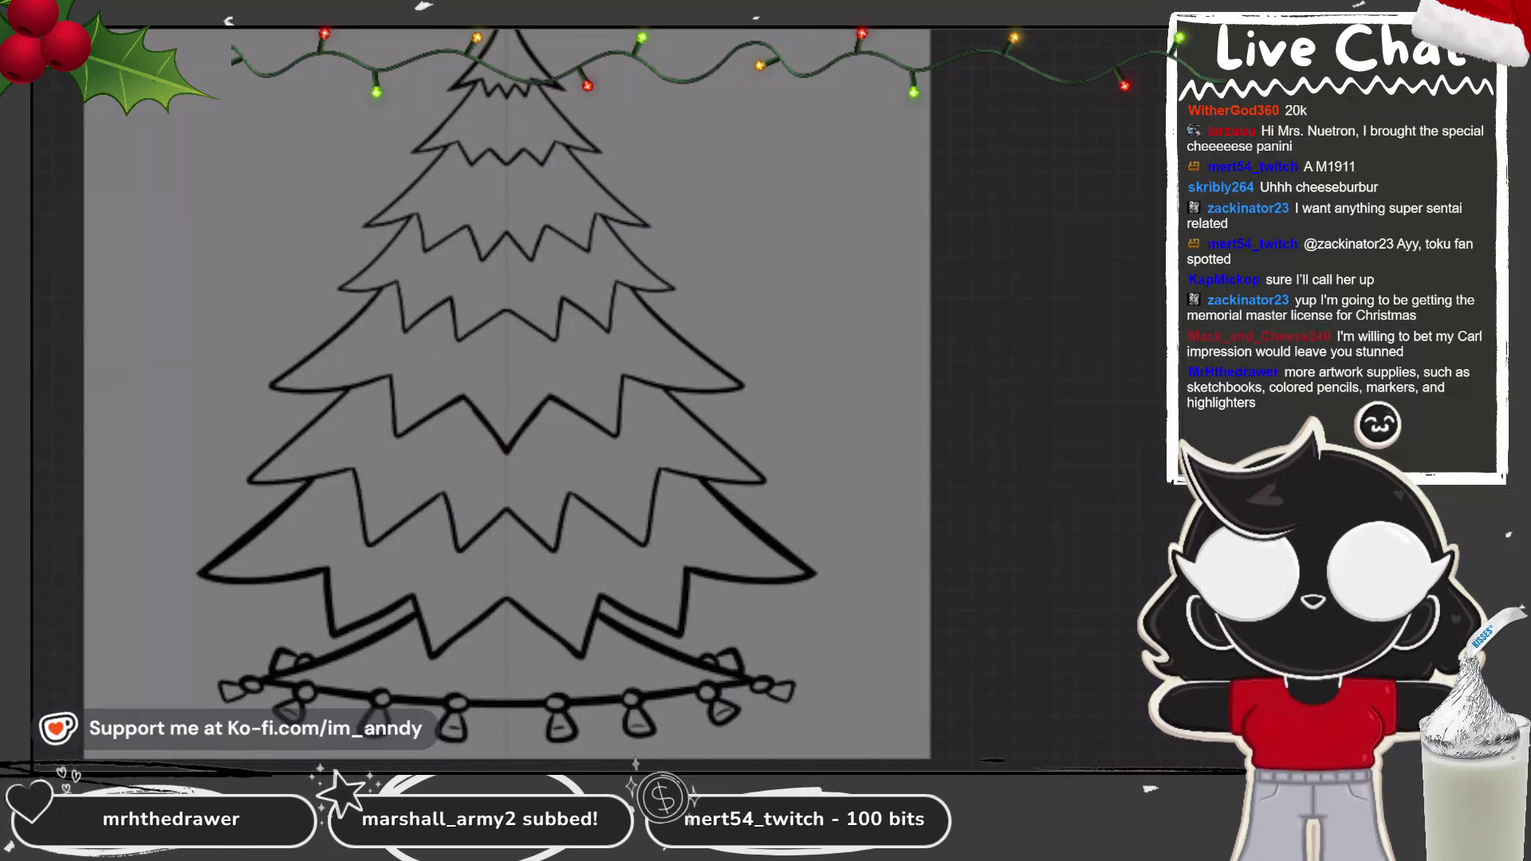
scroll(664, 227, up, 2)
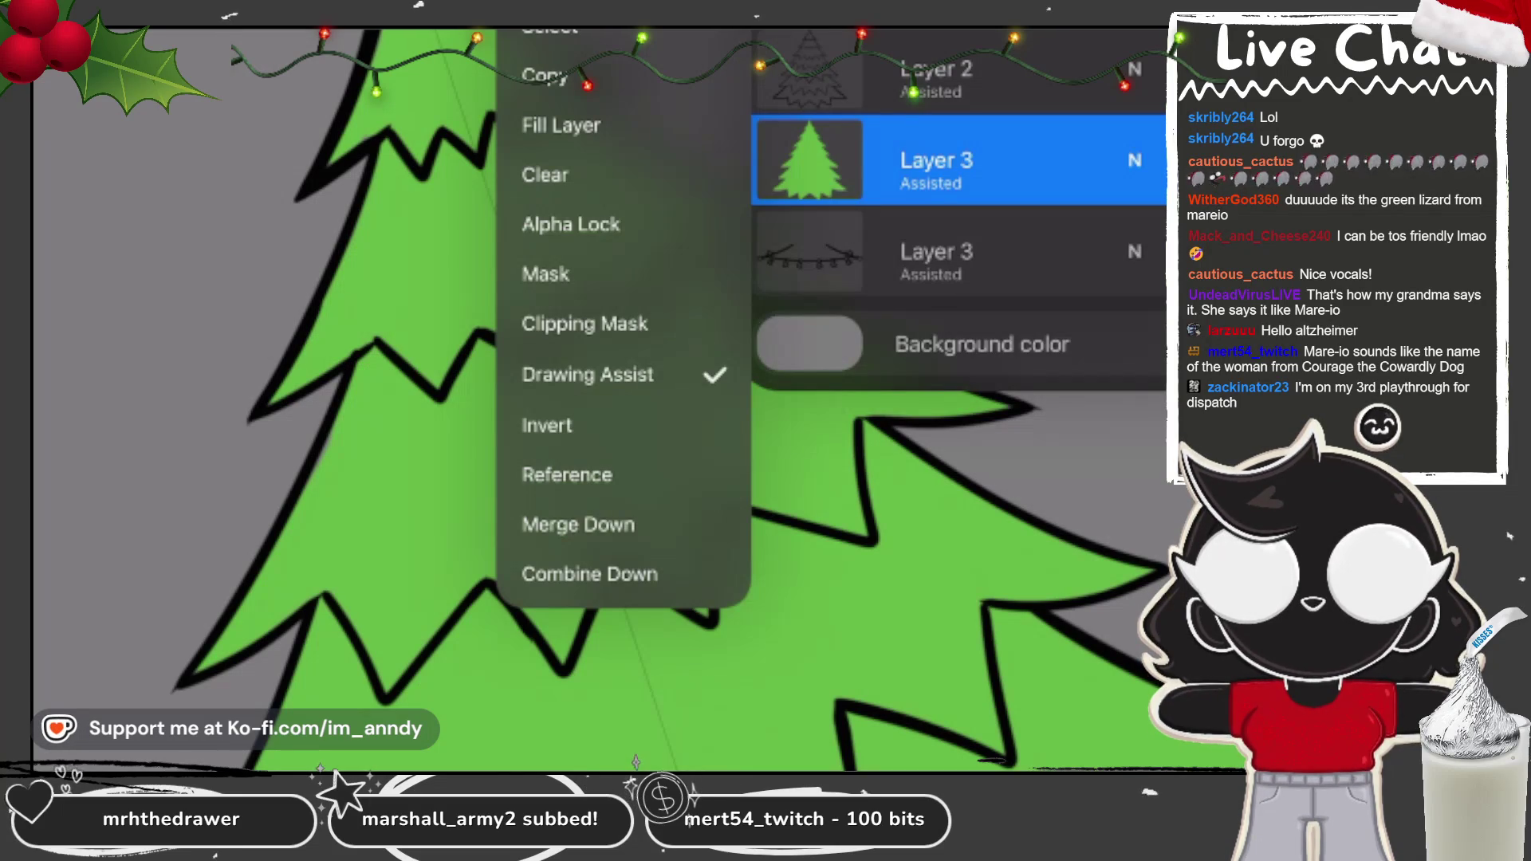
Step: Brush dark green shading along the inner zigzag edge and lower-left branches
key(Escape)
key(Escape)
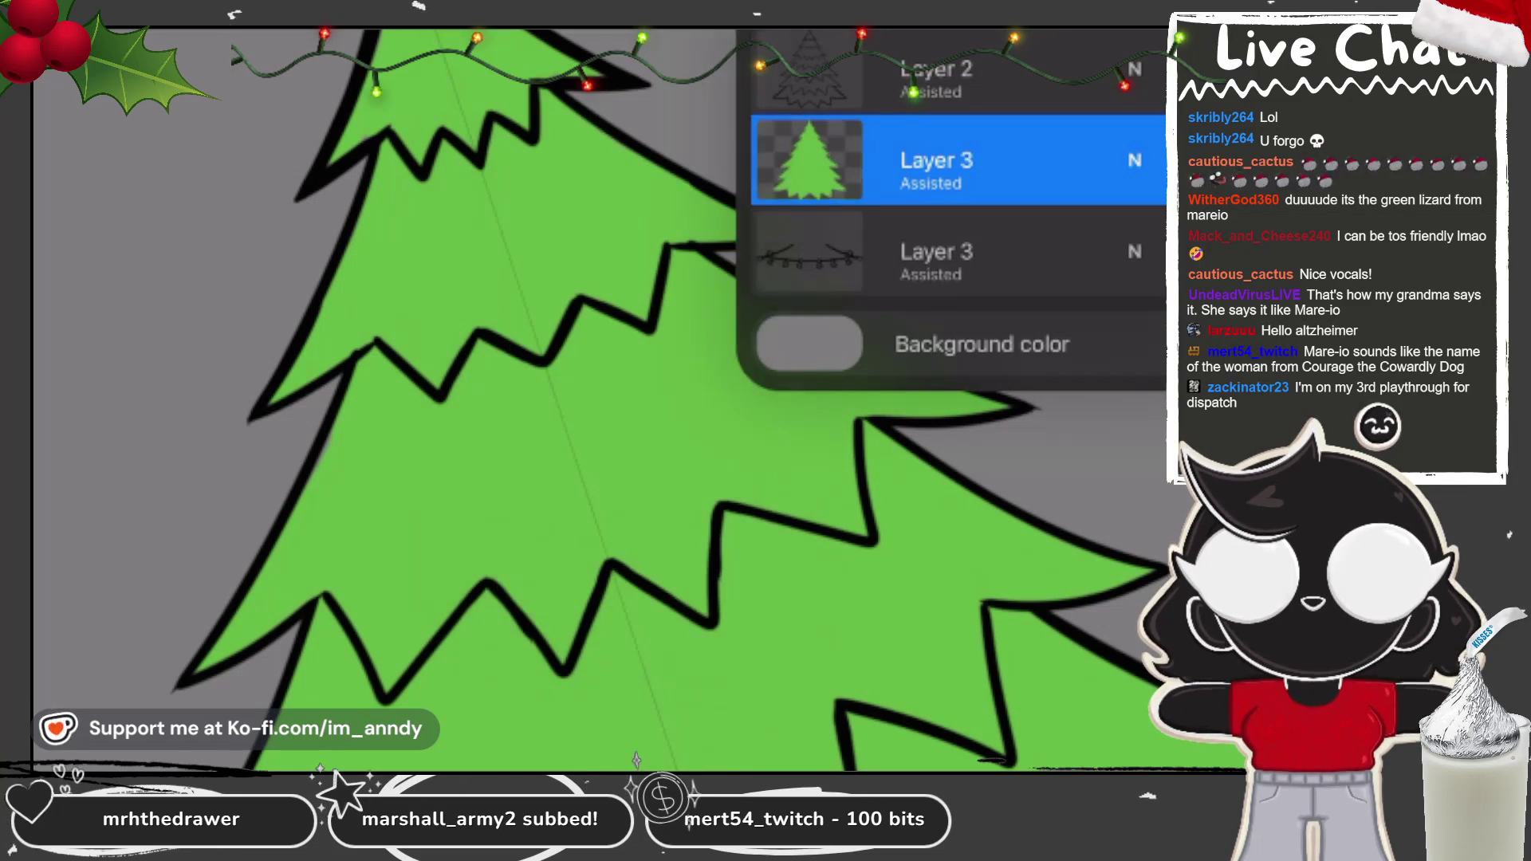
scroll(598, 398, up, 2)
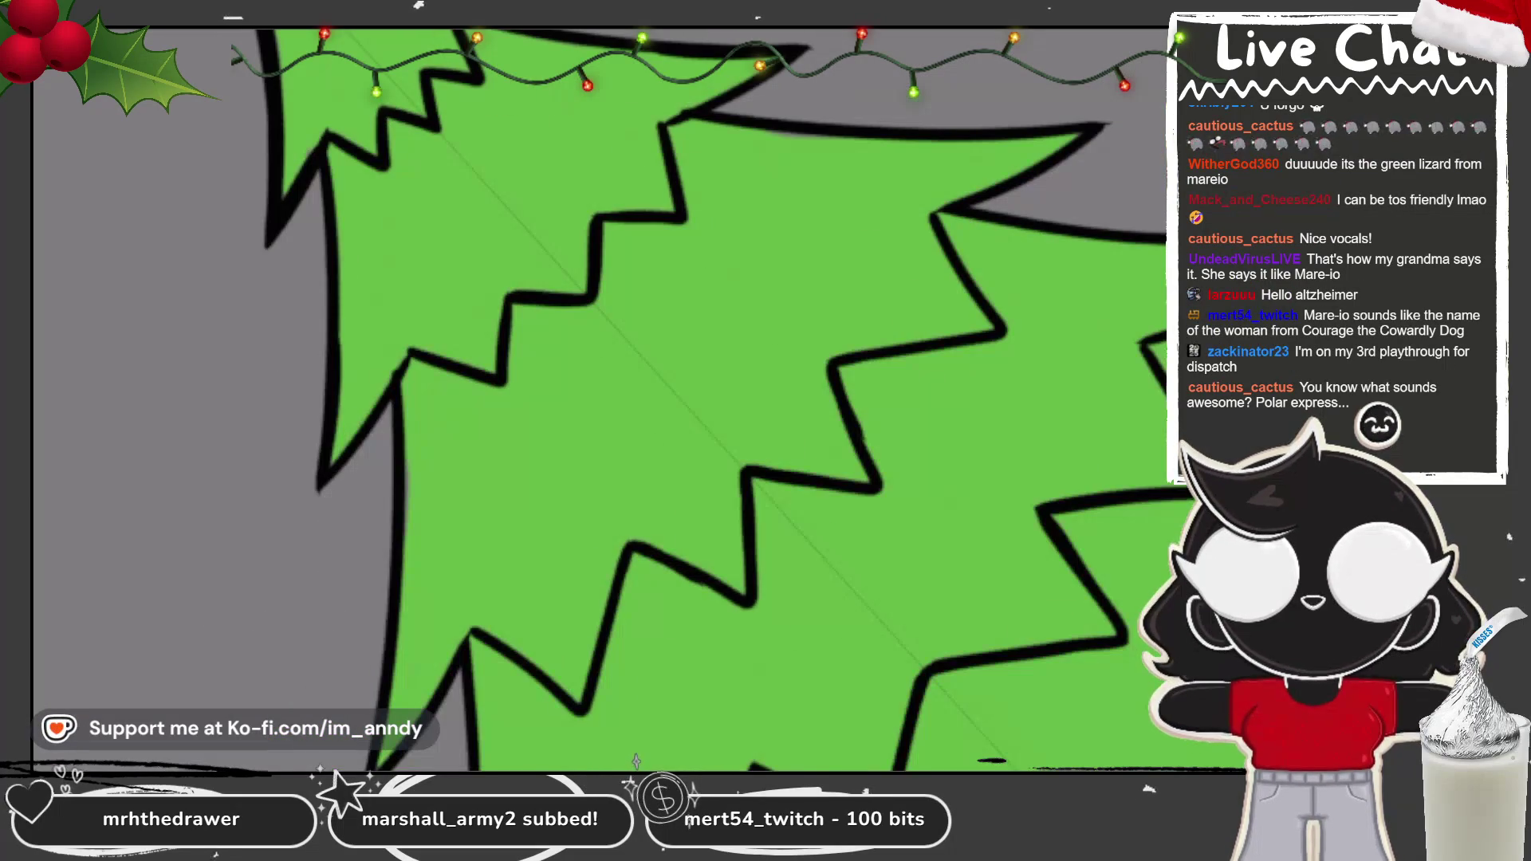
drag(662, 120, 678, 207)
mouse_move(519, 271)
mouse_down()
mouse_move(486, 351)
mouse_move(638, 207)
mouse_move(526, 315)
mouse_up()
drag(402, 366, 419, 381)
drag(674, 119, 722, 136)
mouse_move(403, 371)
mouse_down()
mouse_move(419, 414)
mouse_move(534, 319)
mouse_up()
mouse_move(678, 136)
mouse_down()
mouse_move(706, 211)
mouse_move(526, 321)
mouse_up()
drag(634, 251, 538, 335)
drag(402, 387, 415, 479)
drag(698, 128, 789, 151)
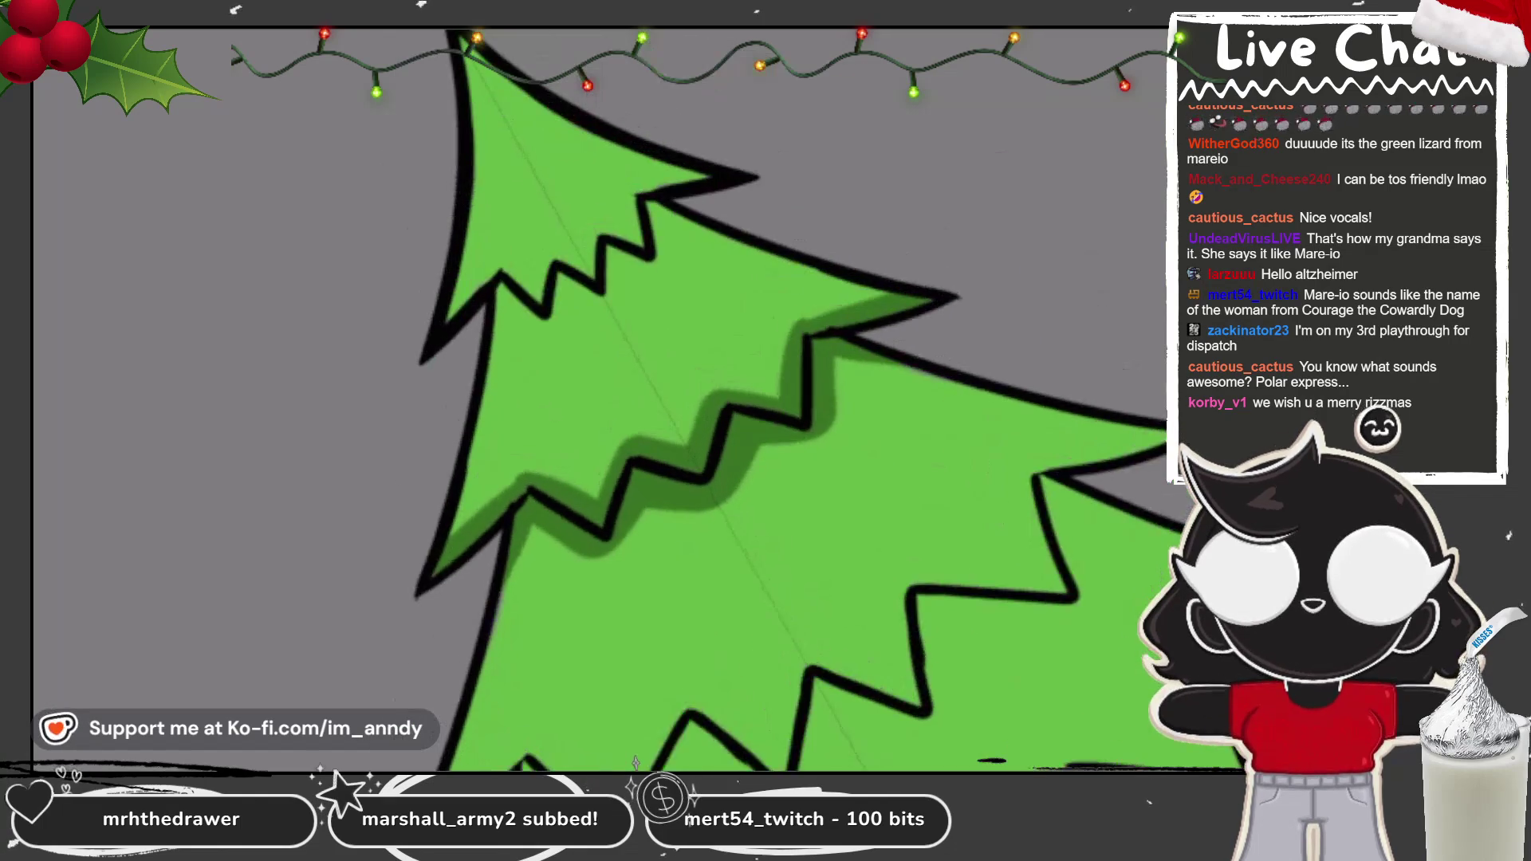
Step: Shade under the upper zigzag branches, extending up toward the top branch
drag(411, 251, 338, 315)
drag(606, 136, 710, 100)
drag(471, 227, 403, 303)
mouse_move(591, 120)
mouse_down()
mouse_move(630, 215)
mouse_move(530, 211)
mouse_up()
mouse_move(478, 207)
mouse_down()
mouse_move(558, 267)
mouse_move(630, 231)
mouse_move(654, 175)
mouse_move(749, 165)
mouse_up()
mouse_move(474, 187)
mouse_down()
mouse_move(522, 221)
mouse_move(674, 151)
mouse_up()
scroll(558, 399, down, 3)
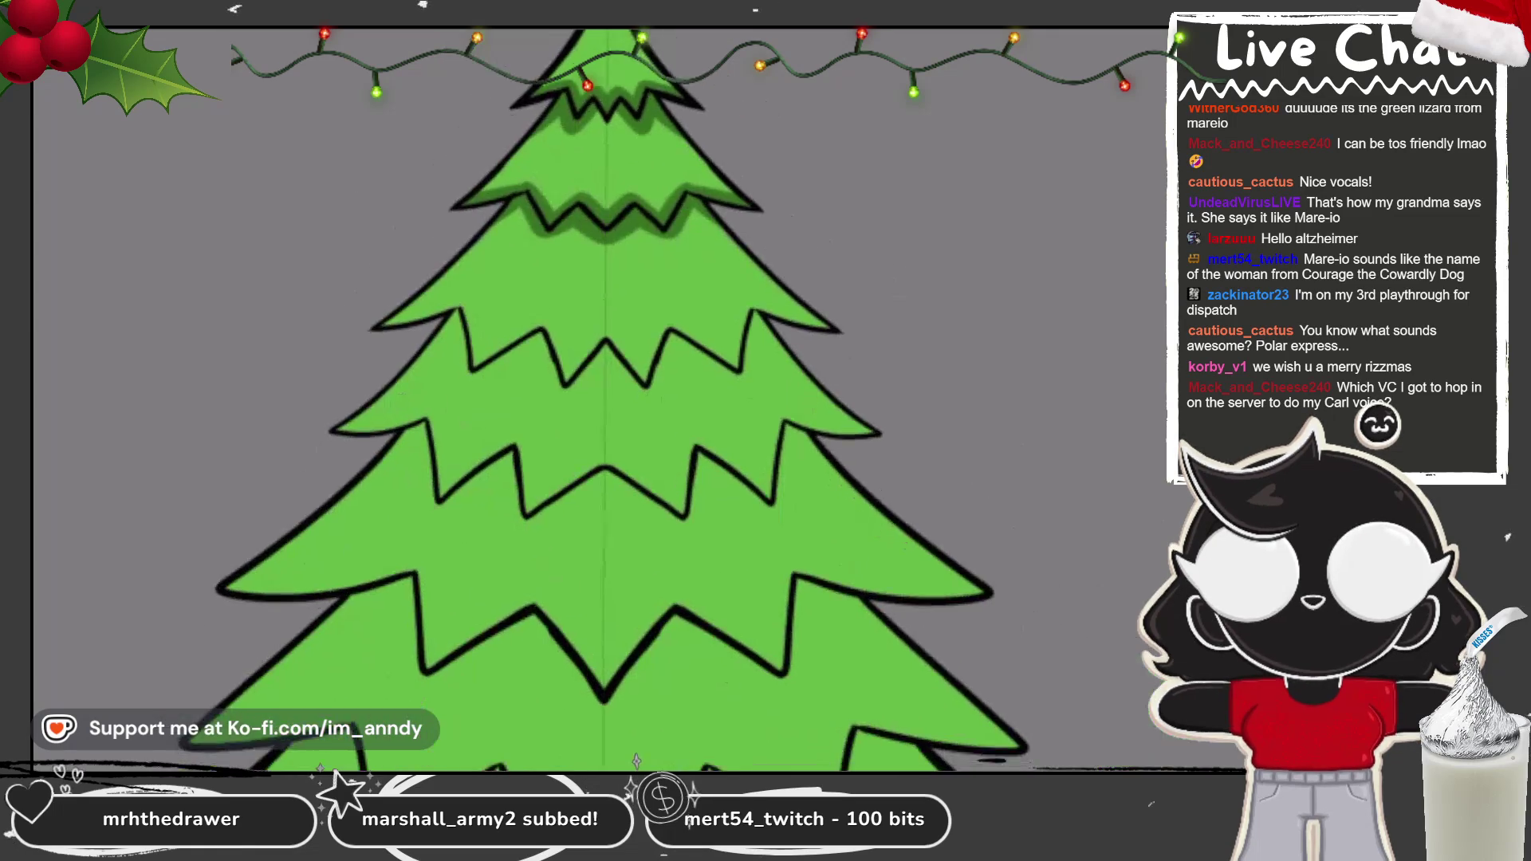
scroll(678, 399, up, 3)
Step: Shade beneath the second and third tiers of branches on both sides
drag(311, 434, 411, 373)
mouse_move(957, 232)
mouse_down()
mouse_move(836, 233)
mouse_move(849, 339)
mouse_up()
mouse_move(418, 367)
mouse_down()
mouse_move(470, 455)
mouse_move(423, 429)
mouse_move(423, 470)
mouse_up()
drag(857, 271, 933, 301)
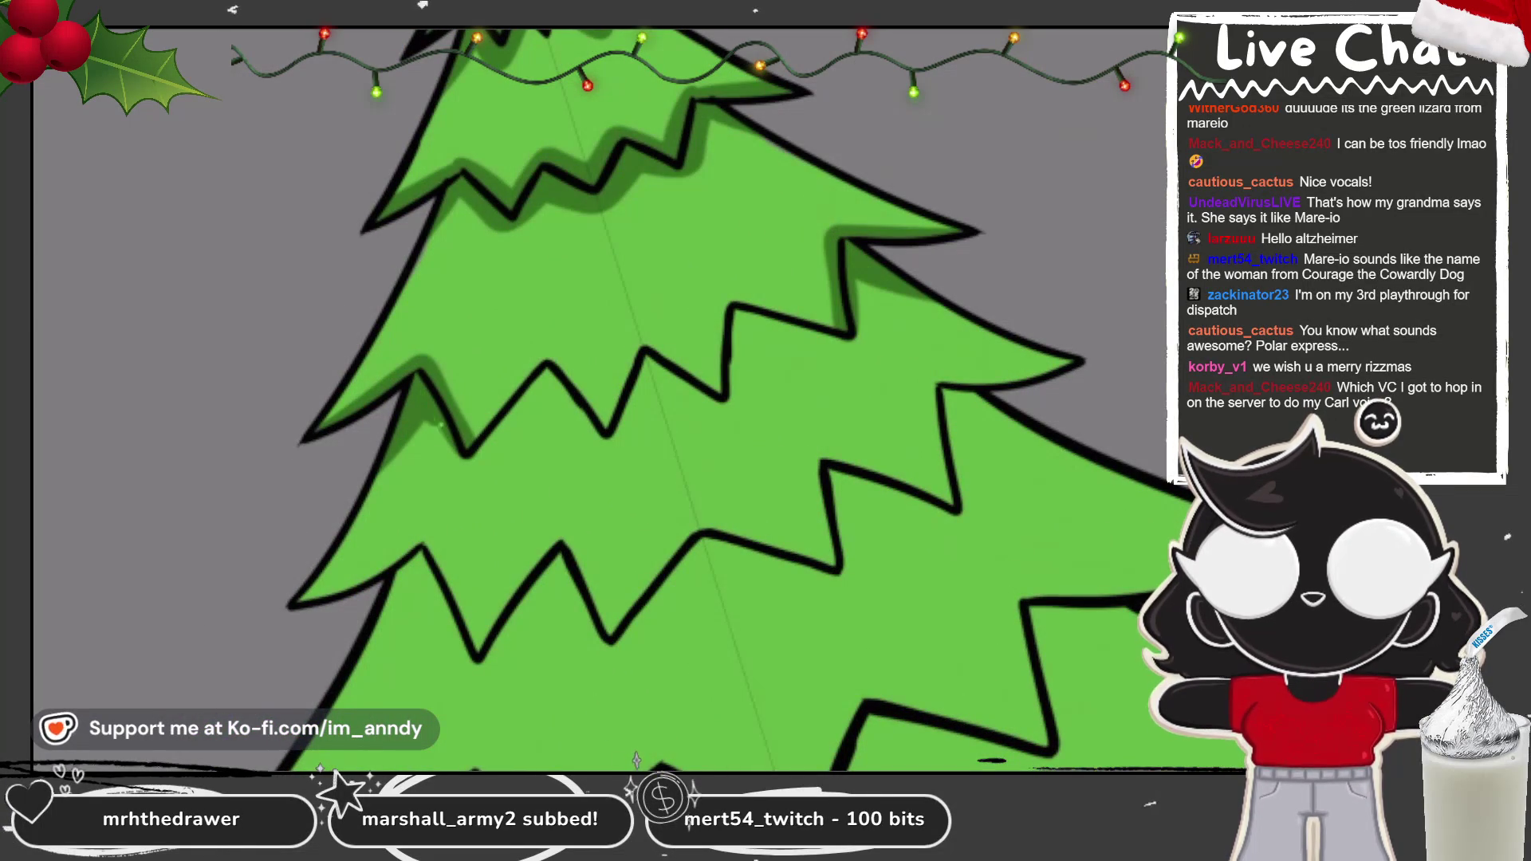
drag(430, 478, 554, 363)
drag(873, 319, 734, 366)
mouse_move(550, 359)
mouse_down()
mouse_move(452, 458)
mouse_move(578, 379)
mouse_up()
Step: Shade beneath the middle jagged branch line
drag(829, 303, 773, 310)
drag(568, 363, 610, 427)
drag(774, 295, 705, 327)
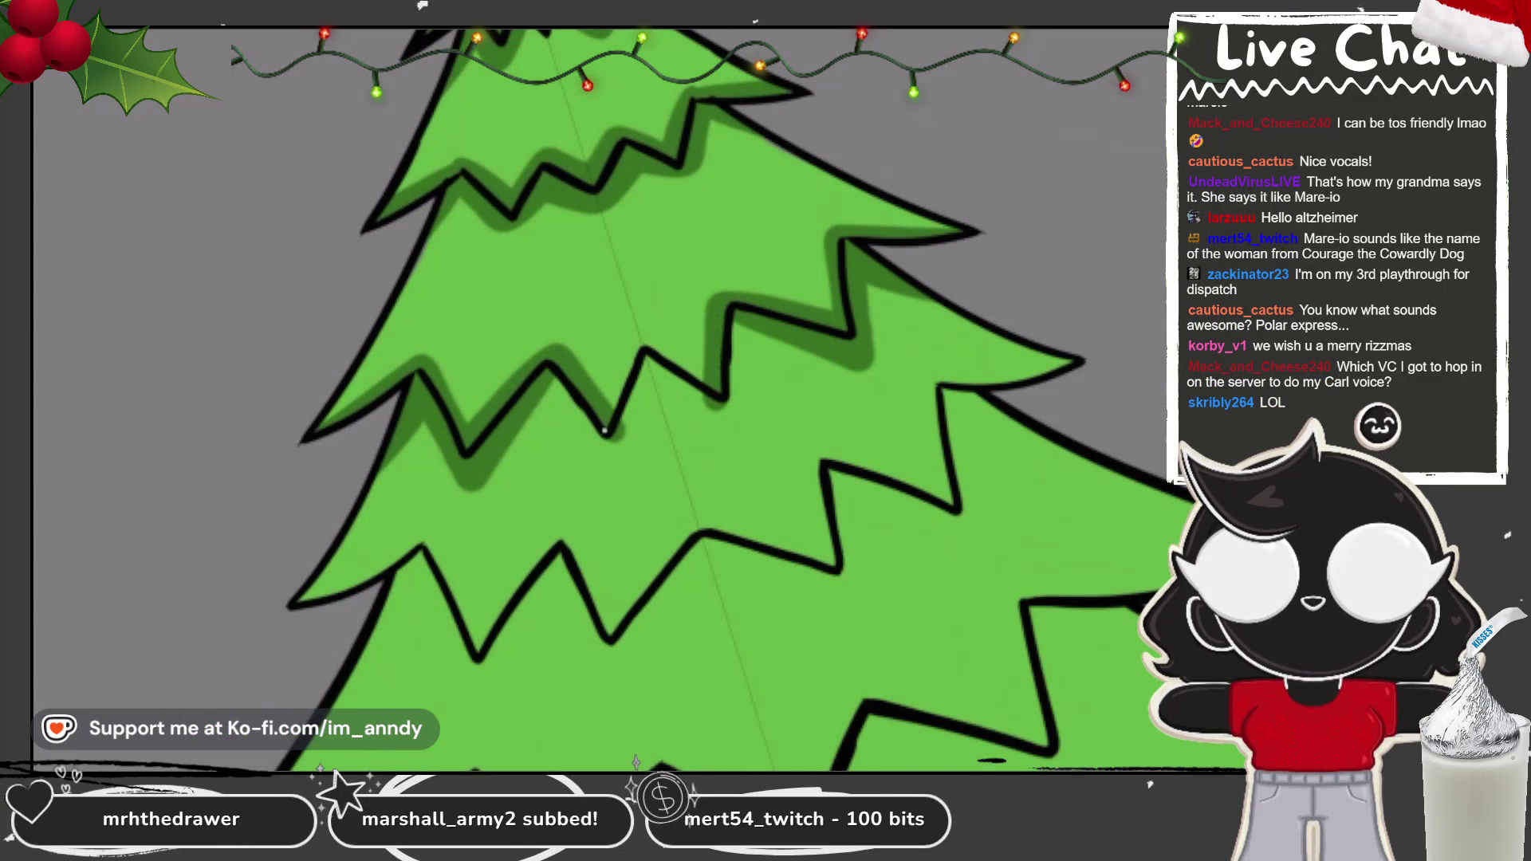
drag(610, 422, 642, 355)
drag(638, 351, 702, 391)
mouse_move(550, 379)
mouse_down()
mouse_move(590, 421)
mouse_move(748, 371)
mouse_move(745, 414)
mouse_up()
scroll(638, 399, down, 3)
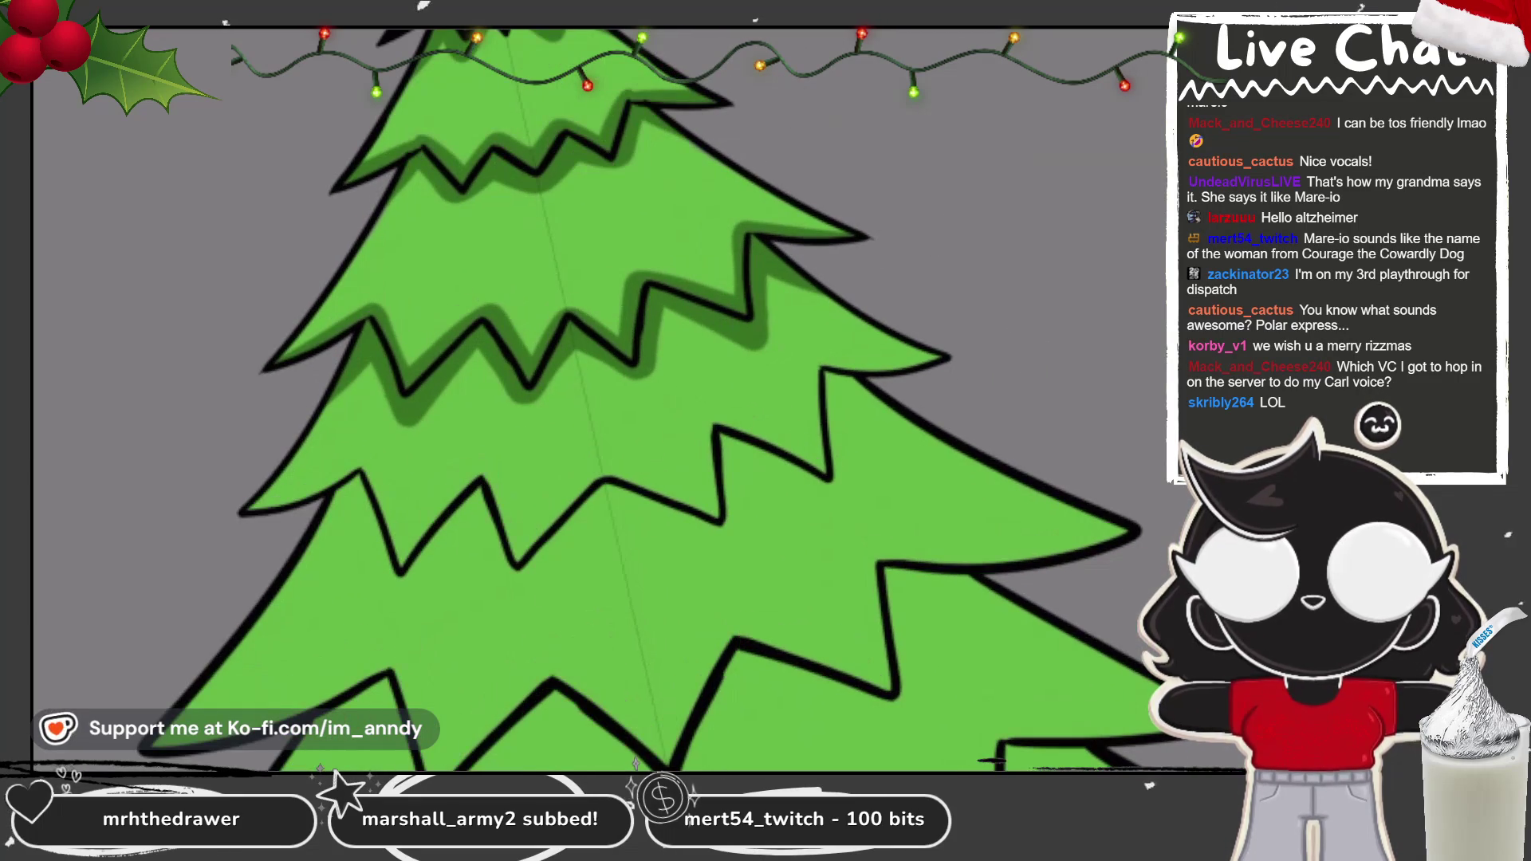
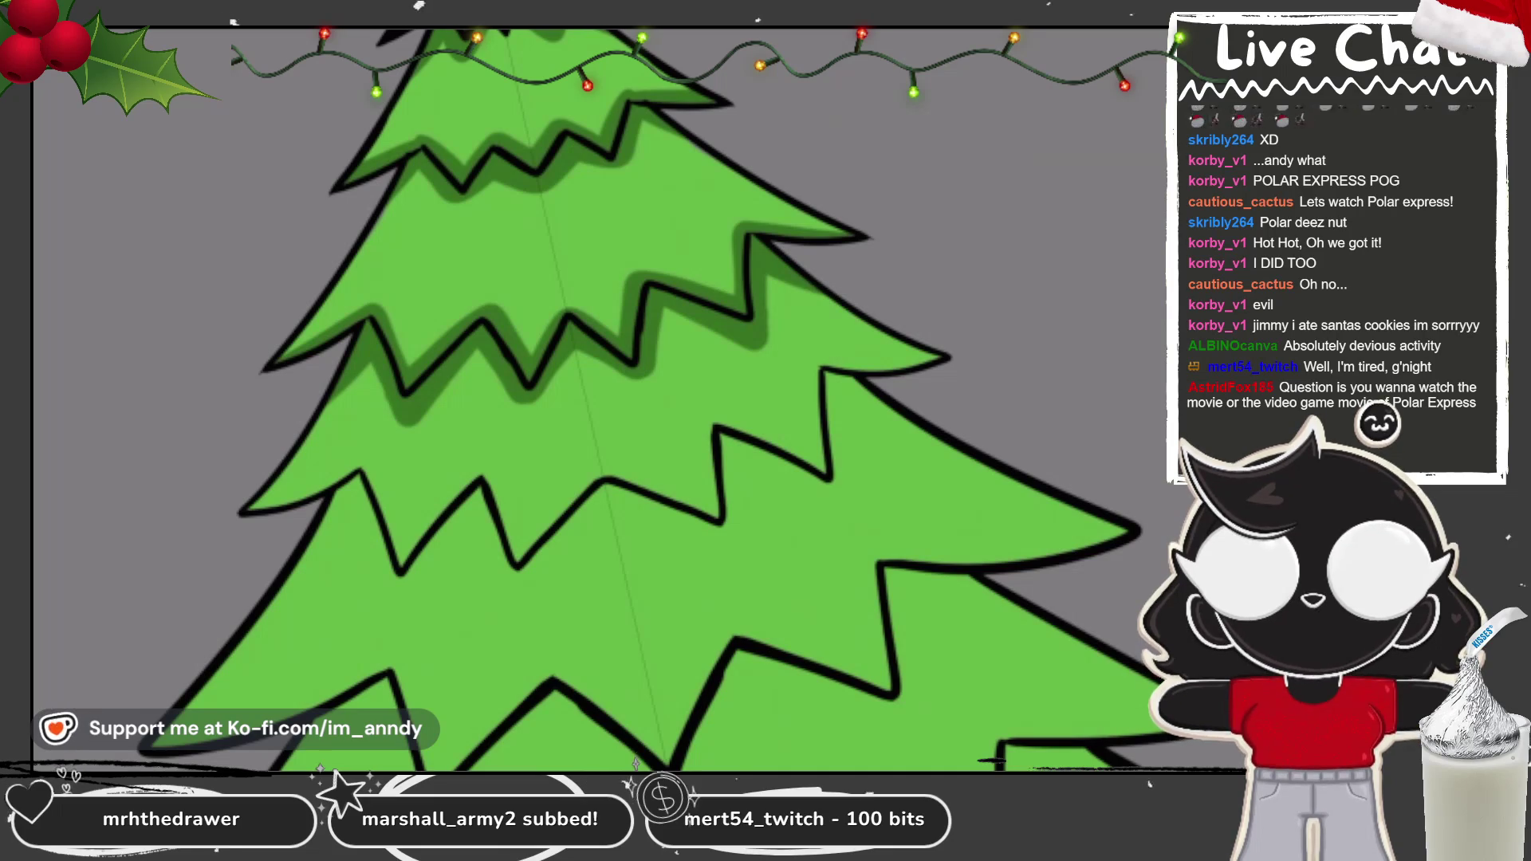
Step: Sample the darker green from the tree's shaded branch edge with the eyedropper
drag(630, 327, 663, 361)
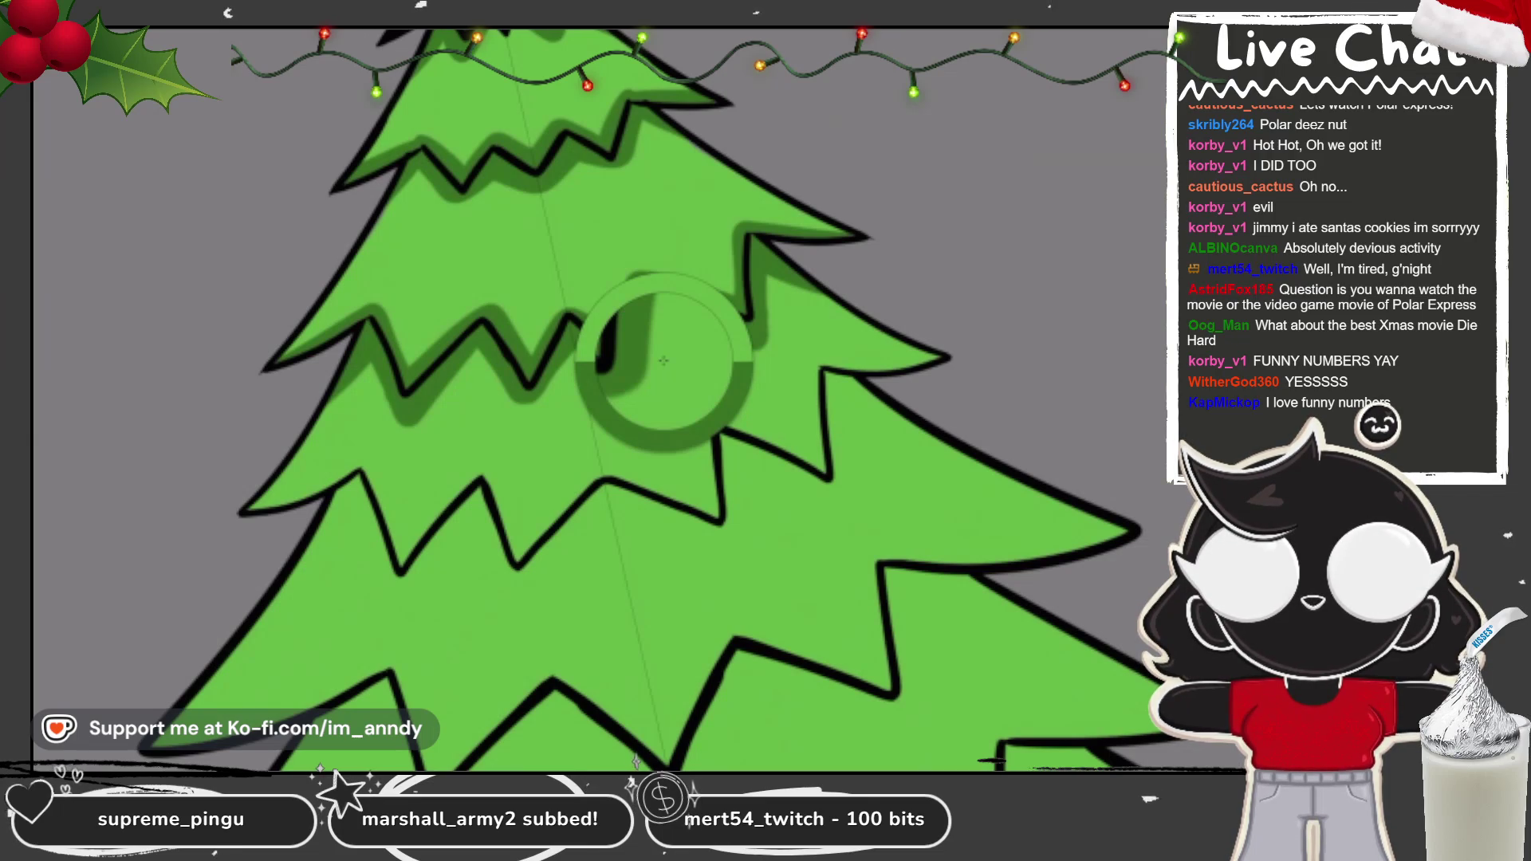
Step: Shade the lower-left branch edge in darker green, redrawing the first rough stroke
scroll(663, 361, down, 3)
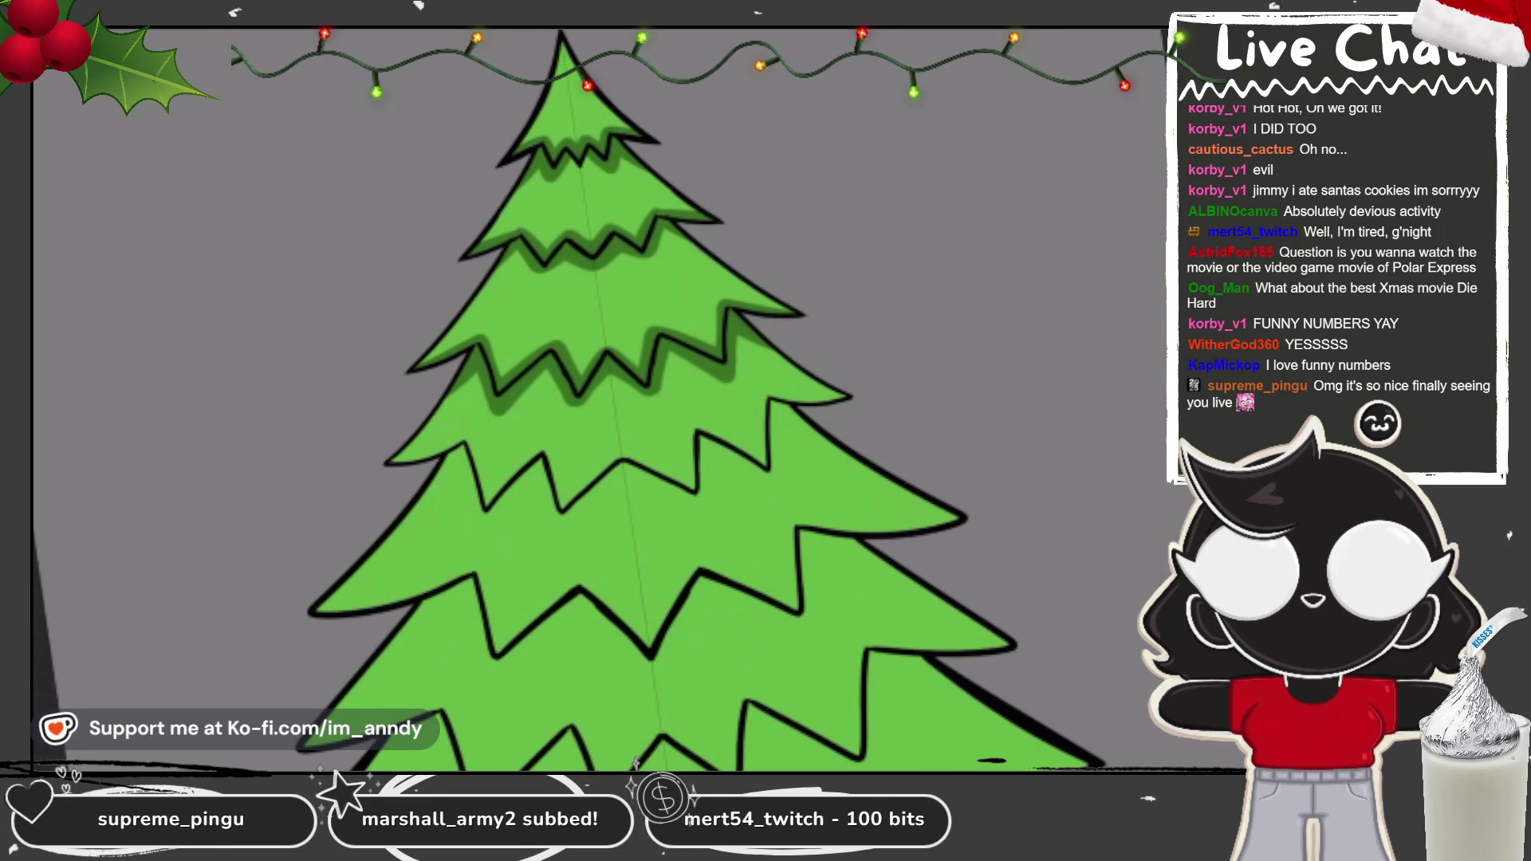
scroll(559, 398, up, 5)
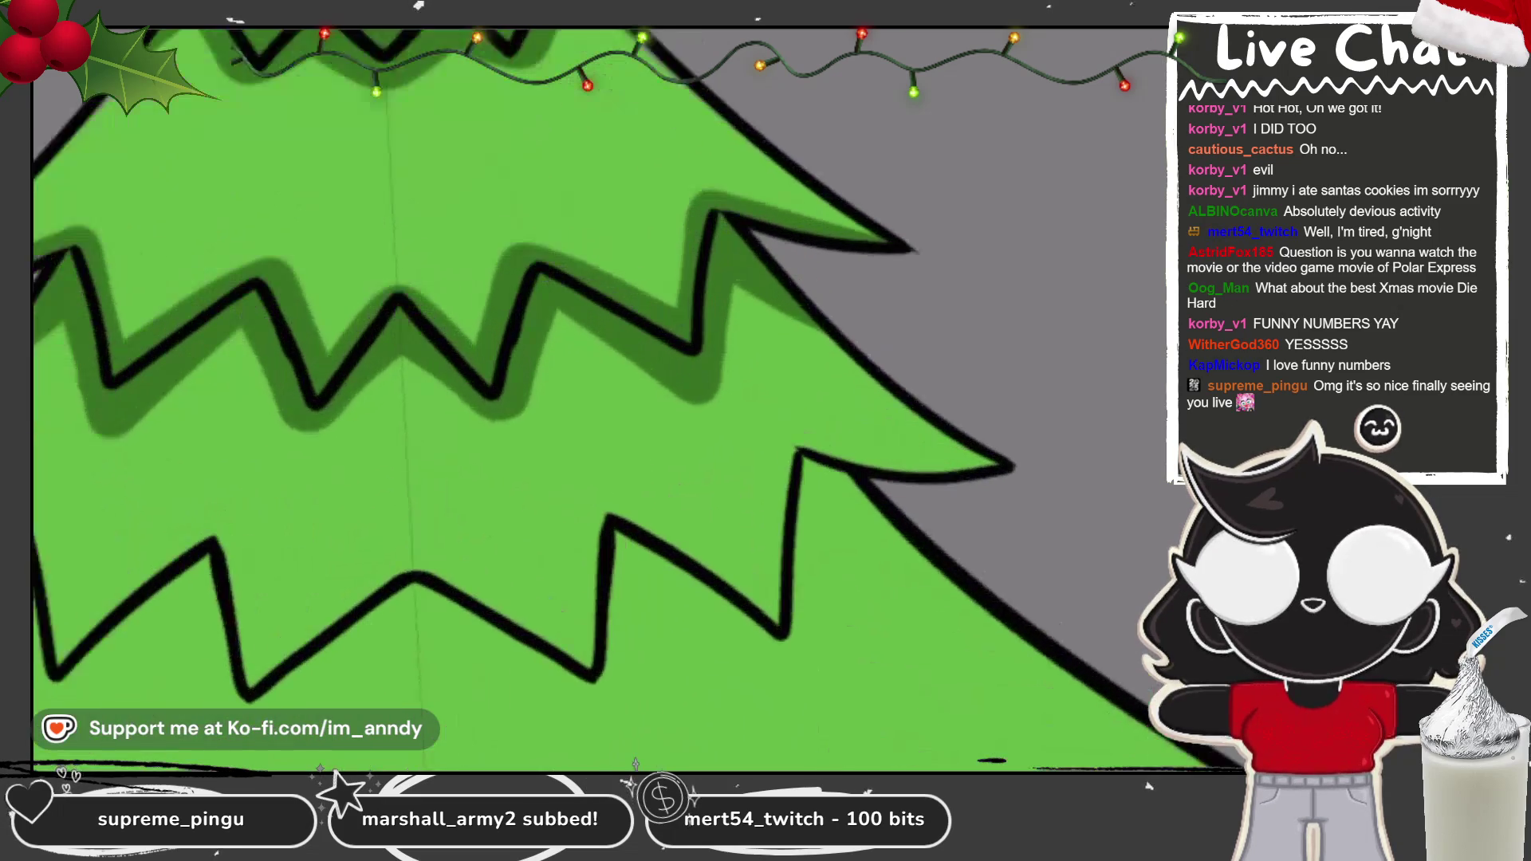
scroll(558, 399, down, 2)
scroll(558, 399, up, 3)
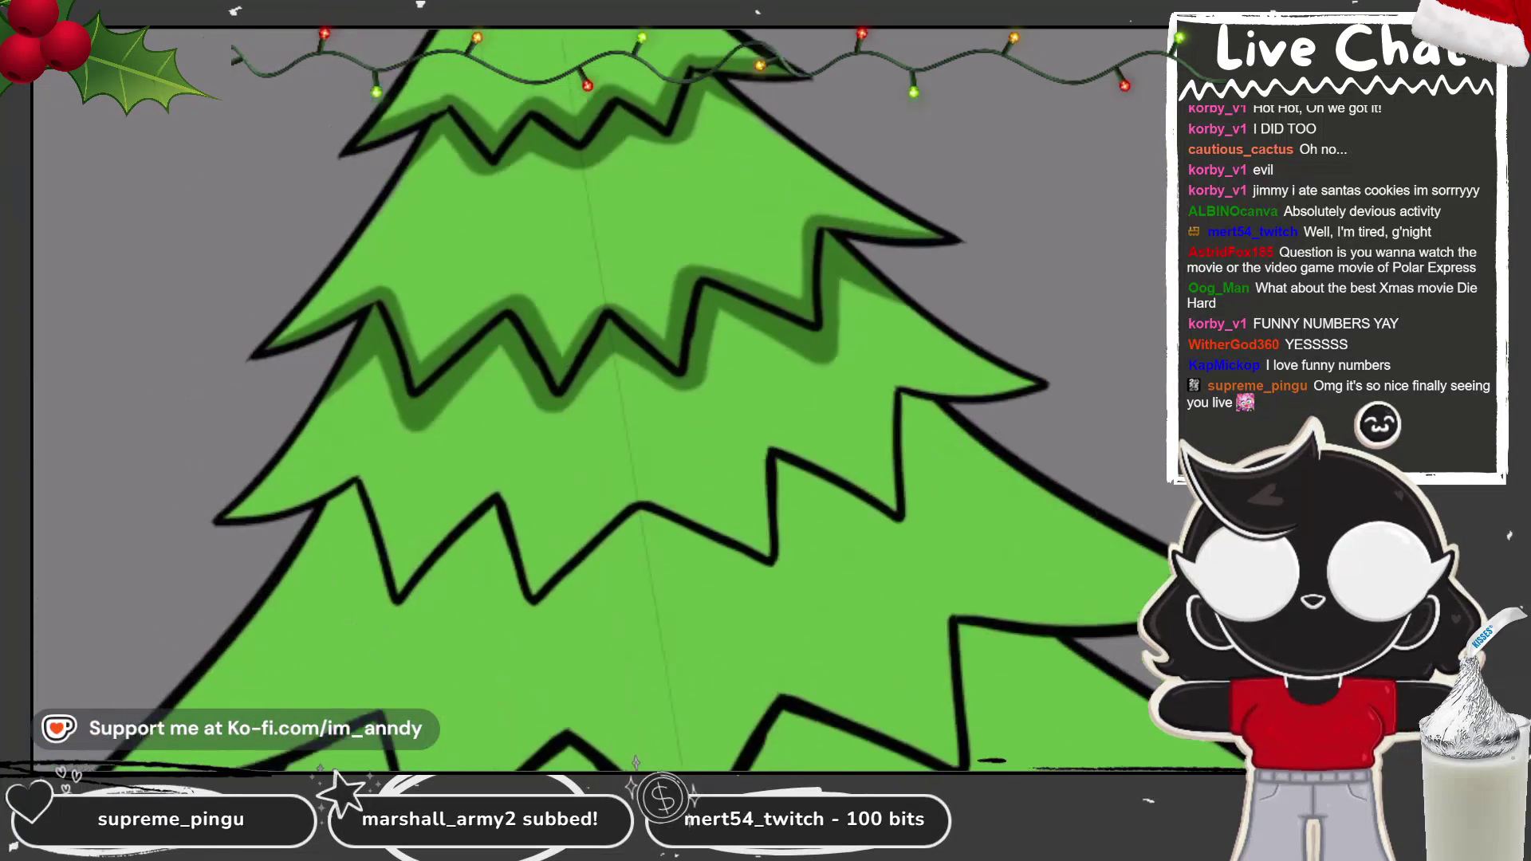
drag(371, 339, 184, 474)
key(ctrl+z)
mouse_move(373, 335)
mouse_down()
mouse_move(335, 379)
mouse_move(184, 474)
mouse_up()
Step: Shade the middle zigzag edge and under the upper-right branch outline, redoing rough strokes
mouse_move(376, 339)
mouse_down()
mouse_move(558, 399)
mouse_move(598, 315)
mouse_up()
drag(989, 120, 1164, 148)
key(ctrl+z)
key(ctrl+z)
mouse_move(375, 351)
mouse_down()
mouse_move(487, 518)
mouse_move(594, 319)
mouse_up()
drag(993, 120, 1165, 151)
mouse_move(374, 339)
mouse_down()
mouse_move(438, 418)
mouse_move(550, 366)
mouse_move(594, 307)
mouse_up()
mouse_move(1164, 112)
mouse_down()
mouse_move(1010, 120)
mouse_move(964, 103)
mouse_up()
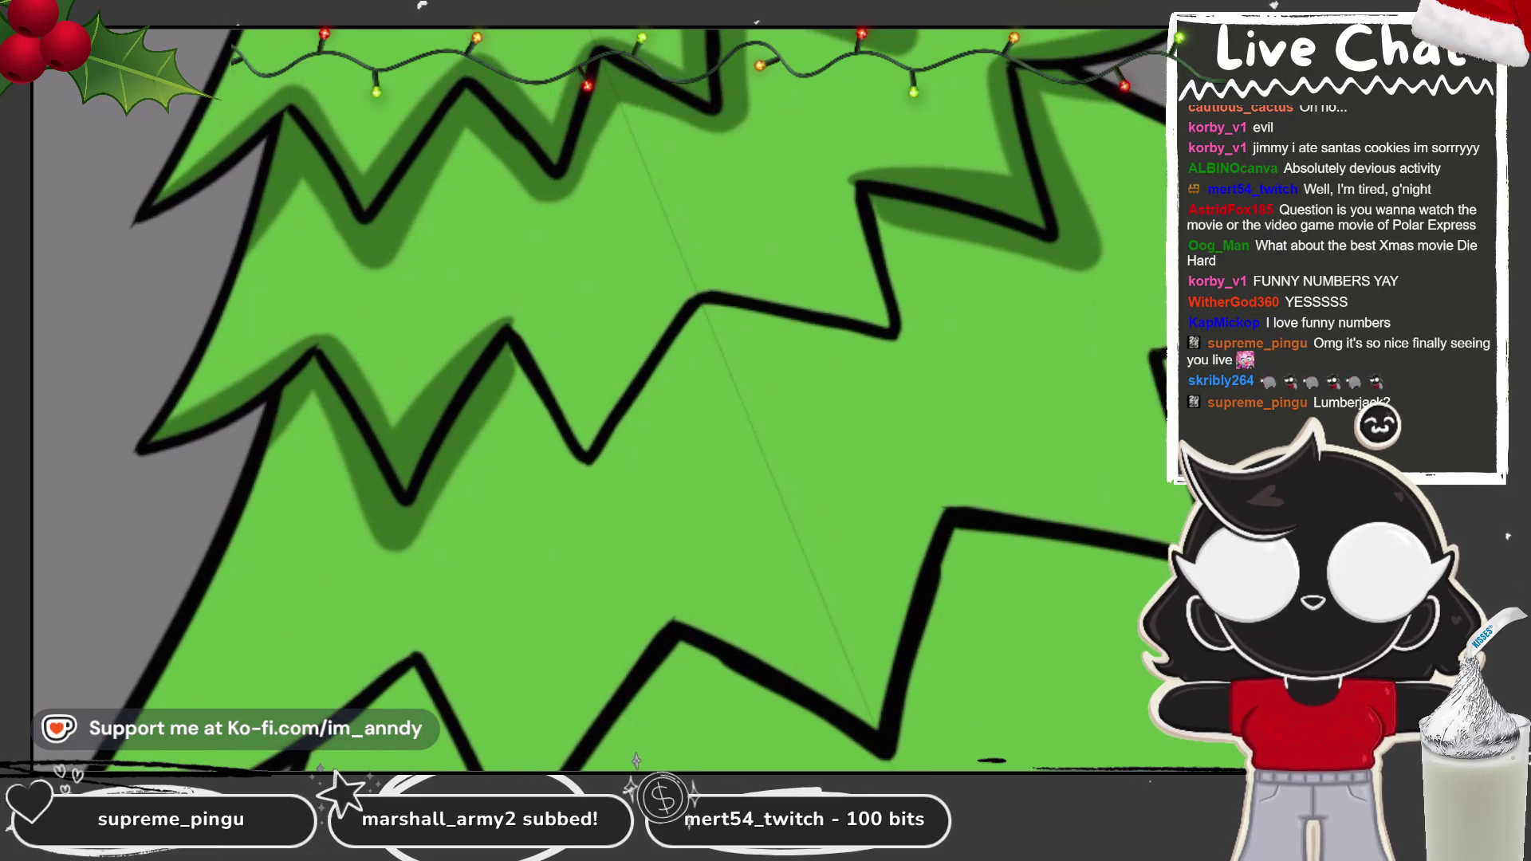
Step: Add darker green shading along the middle, upper and left zigzag edges
drag(514, 327, 583, 478)
drag(853, 184, 917, 351)
mouse_move(590, 478)
mouse_down()
mouse_move(709, 307)
mouse_move(894, 338)
mouse_up()
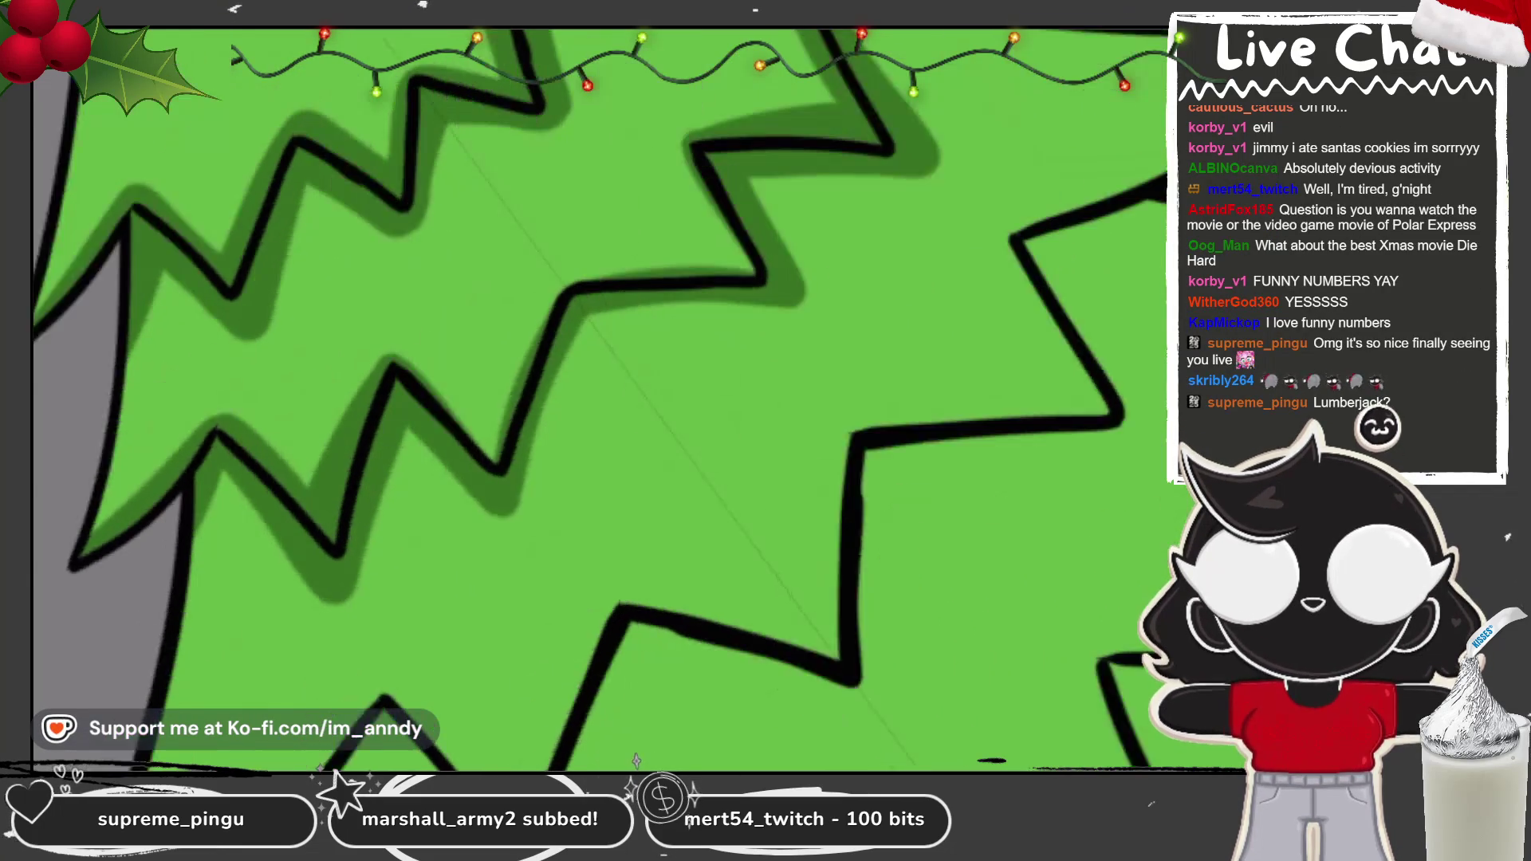
scroll(598, 399, up, 5)
mouse_move(446, 439)
mouse_down()
mouse_move(518, 112)
mouse_move(670, 48)
mouse_up()
drag(470, 144, 403, 423)
drag(535, 80, 630, 44)
drag(265, 314, 402, 407)
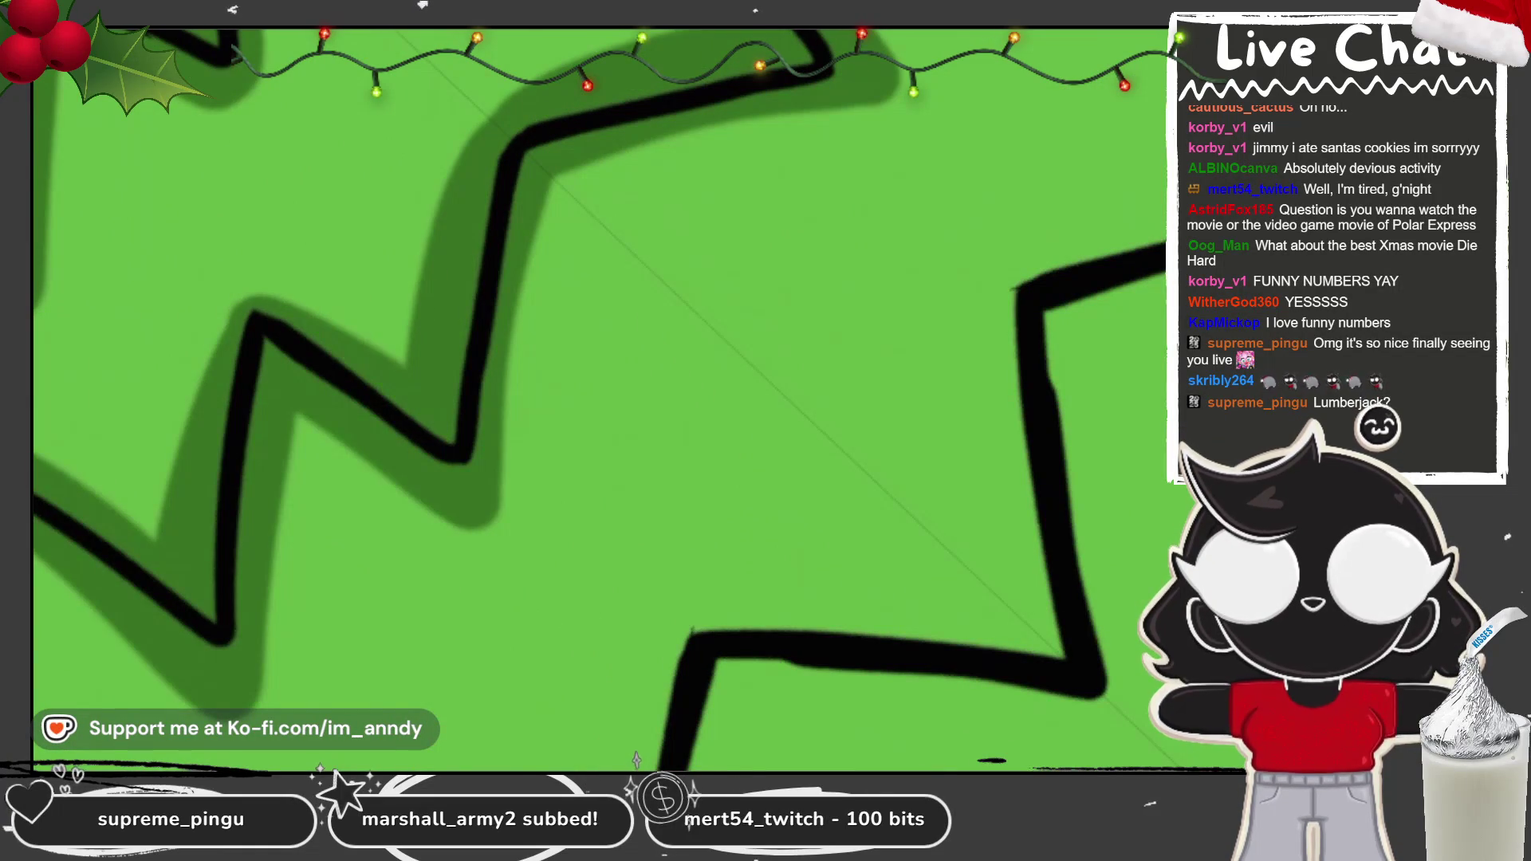
Step: Extend the shading up the upper zigzag edge, then redo strokes to compare
scroll(403, 406, down, 6)
scroll(606, 399, up, 5)
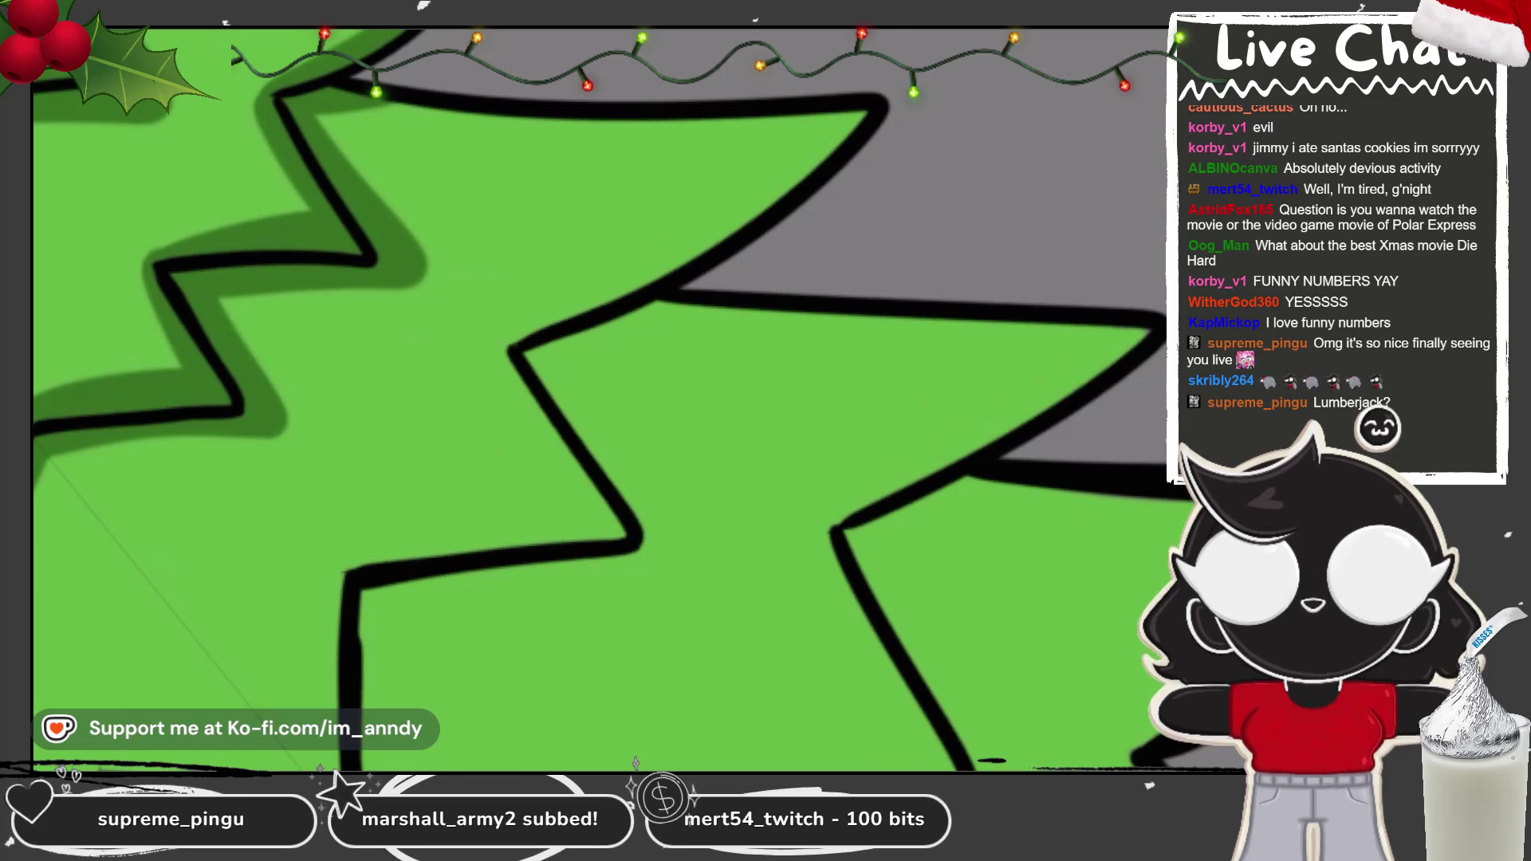
drag(522, 338, 866, 108)
mouse_move(797, 183)
mouse_down()
mouse_move(600, 314)
mouse_move(510, 347)
mouse_up()
scroll(598, 399, down, 3)
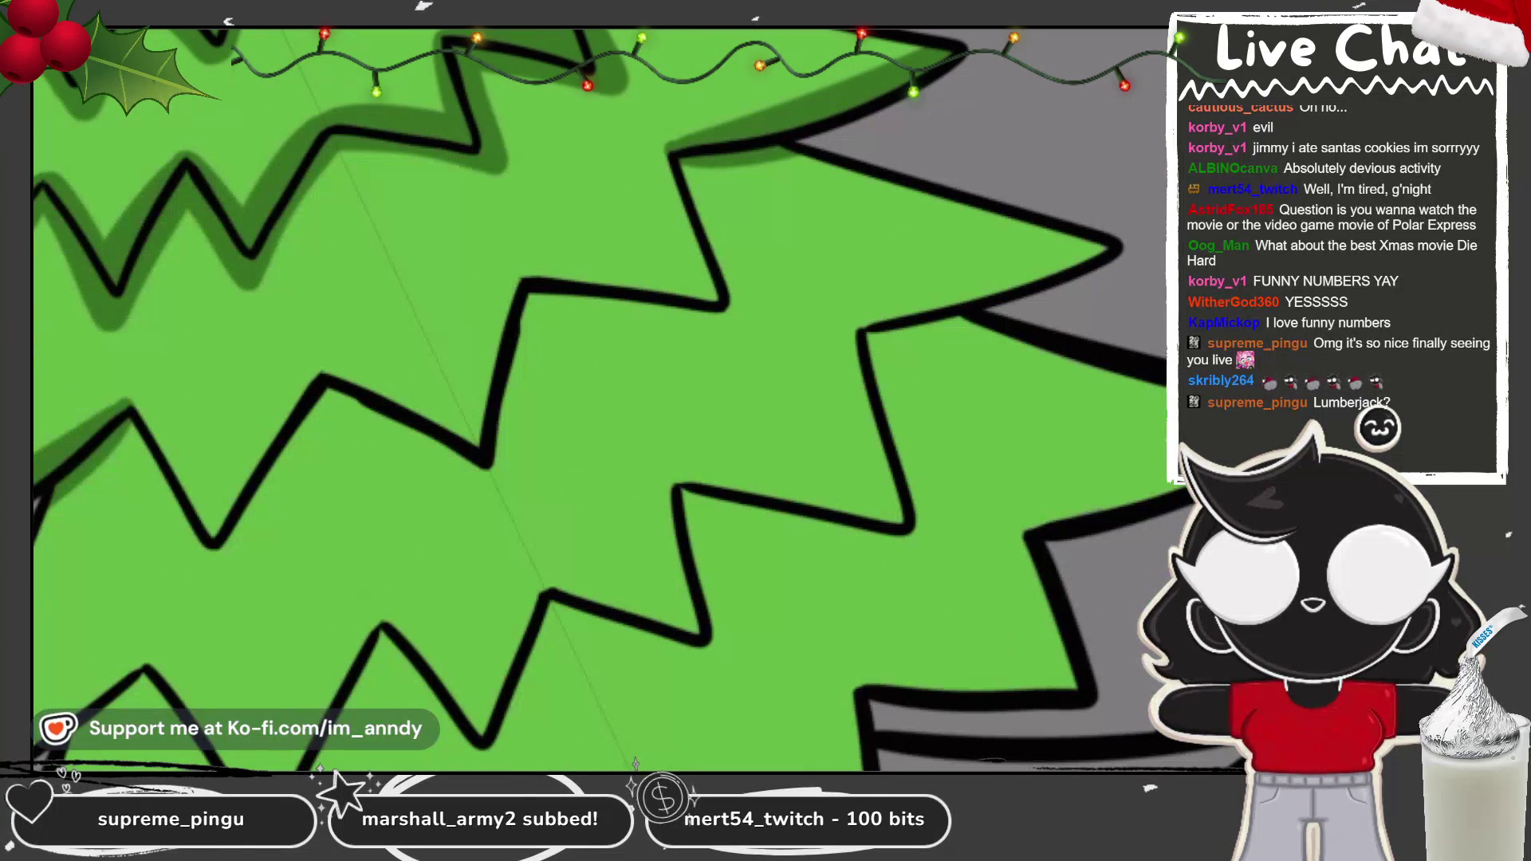
scroll(598, 398, down, 3)
scroll(598, 399, up, 3)
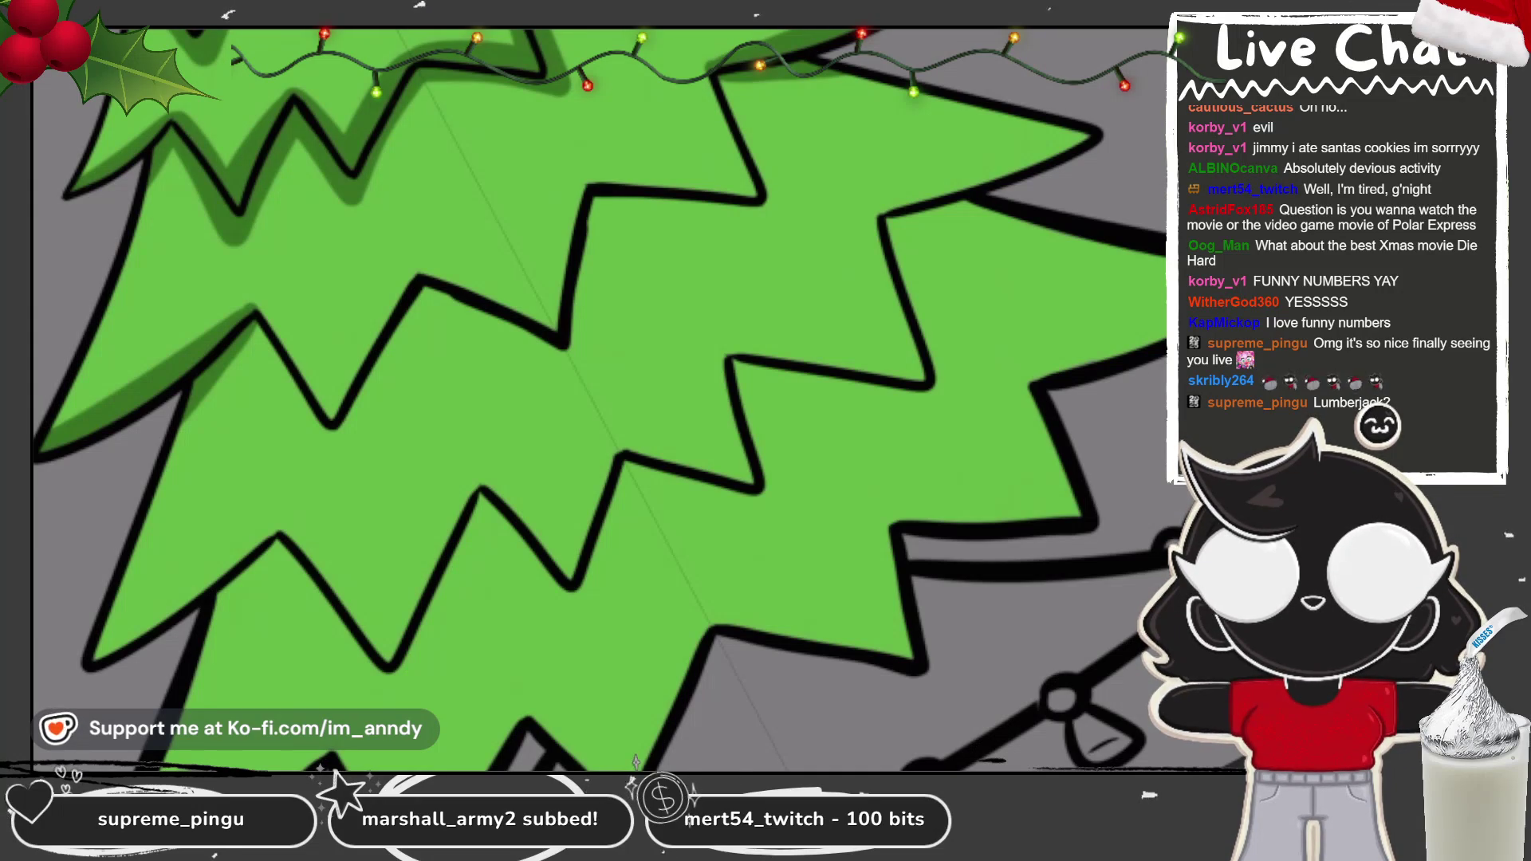
key(ctrl+shift+z)
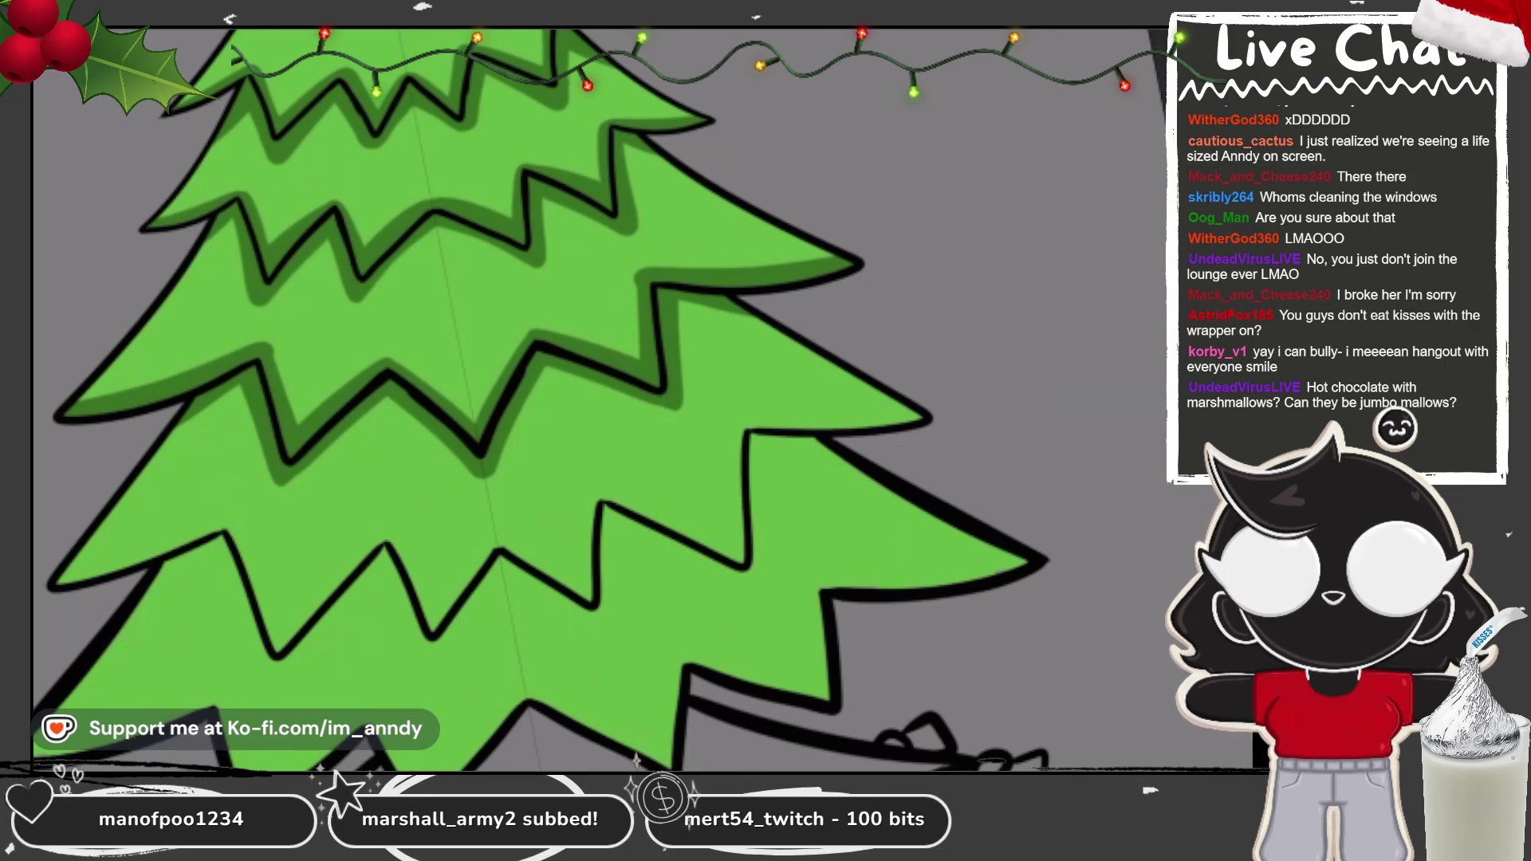
Step: Zoom the view out over the shaded tree tiers
scroll(598, 398, down, 5)
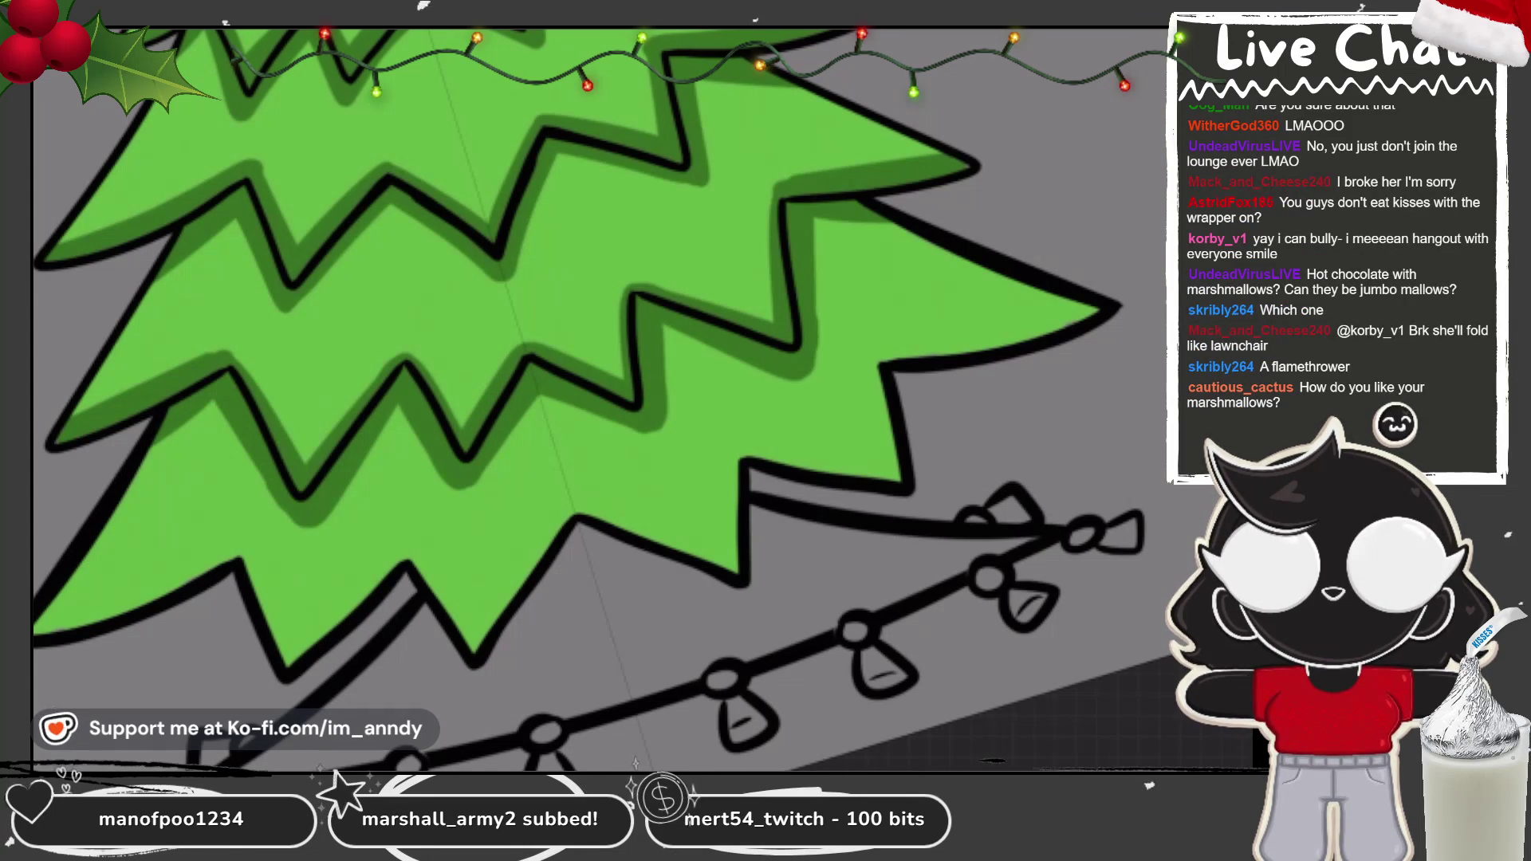
Step: Paint six darker green strokes along the lower tier's branch edges
scroll(598, 399, down, 3)
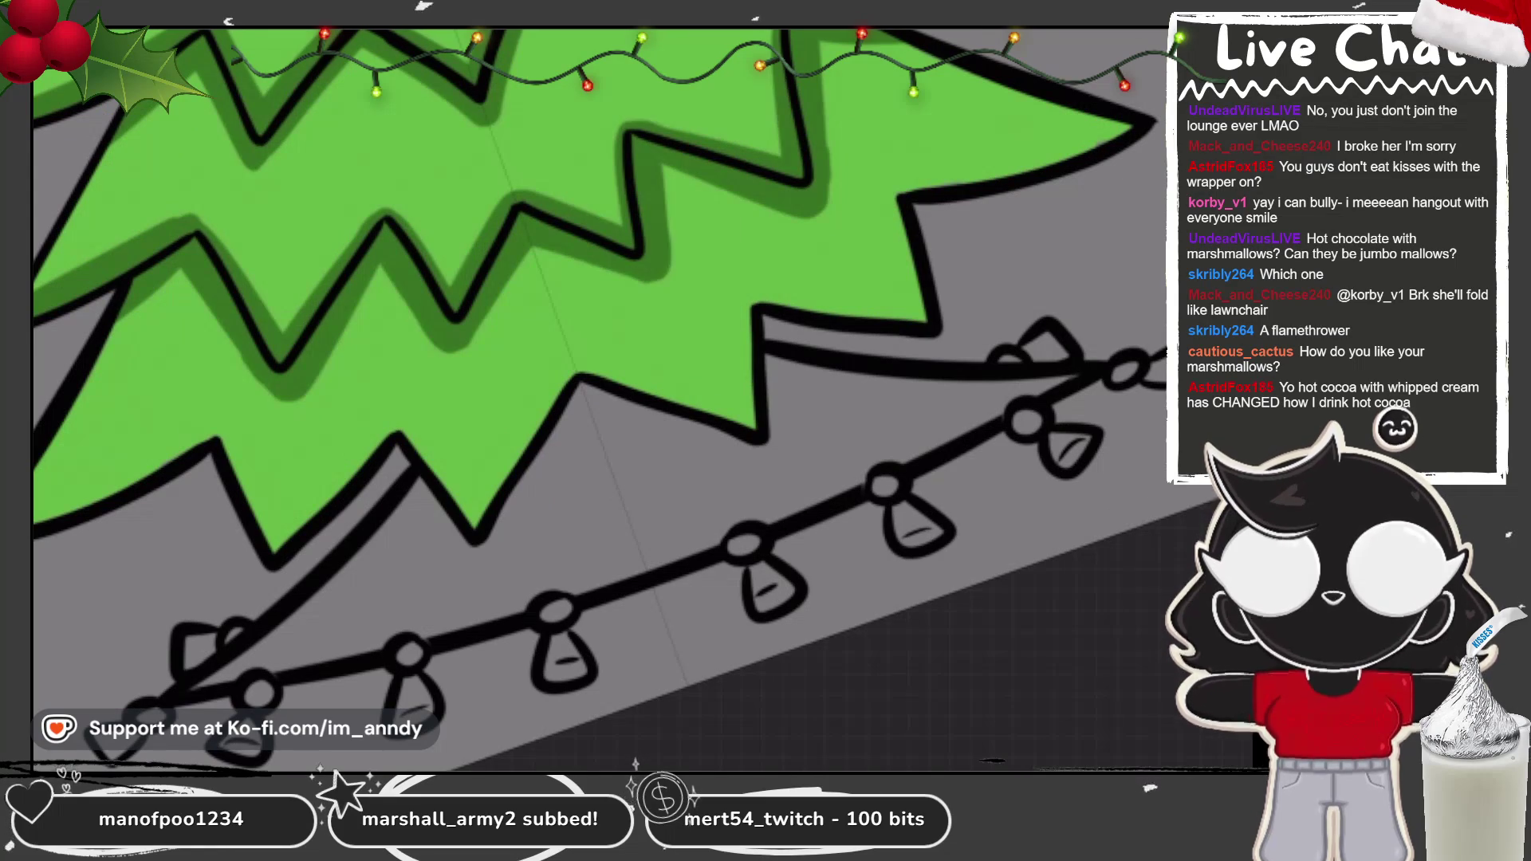
scroll(599, 399, down, 3)
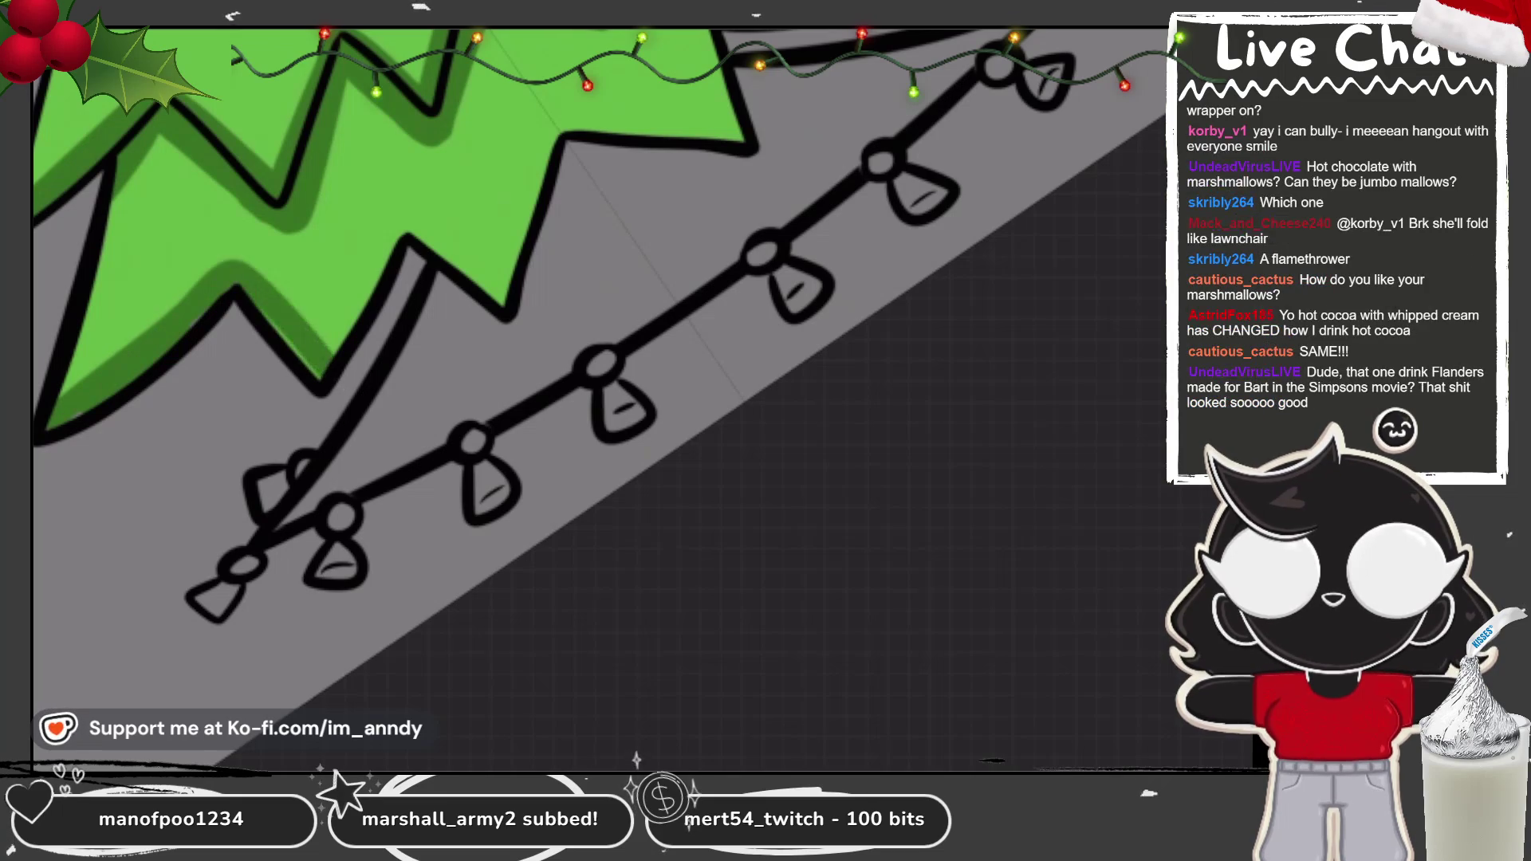
drag(391, 276, 503, 211)
drag(718, 32, 694, 140)
drag(483, 295, 502, 256)
drag(741, 72, 722, 139)
mouse_move(558, 119)
mouse_down()
mouse_move(486, 305)
mouse_move(494, 255)
mouse_up()
drag(702, 111, 554, 118)
scroll(598, 399, down, 3)
scroll(598, 399, up, 3)
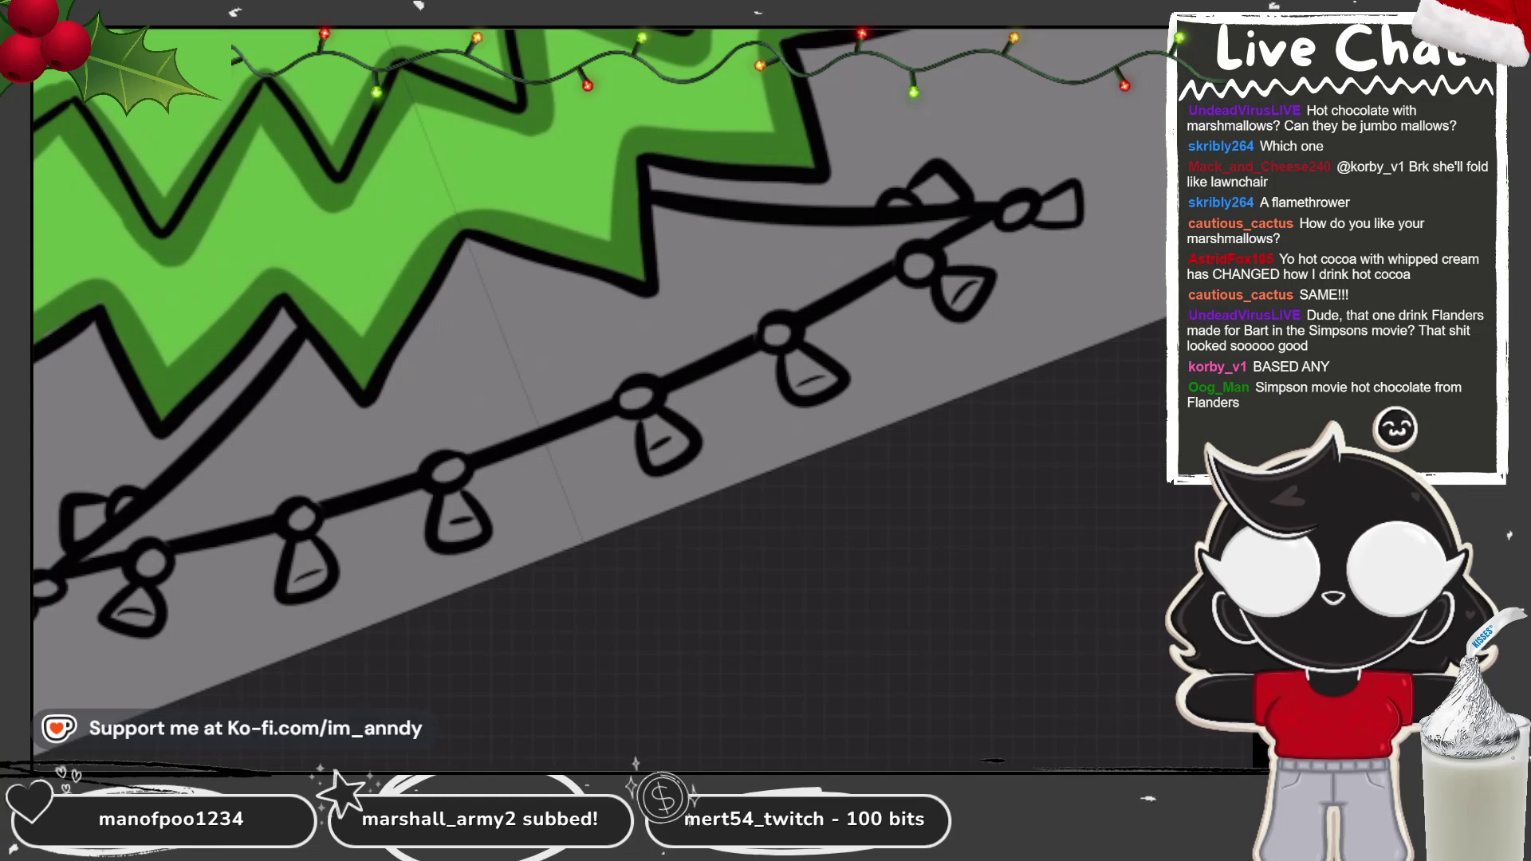
scroll(598, 399, up, 2)
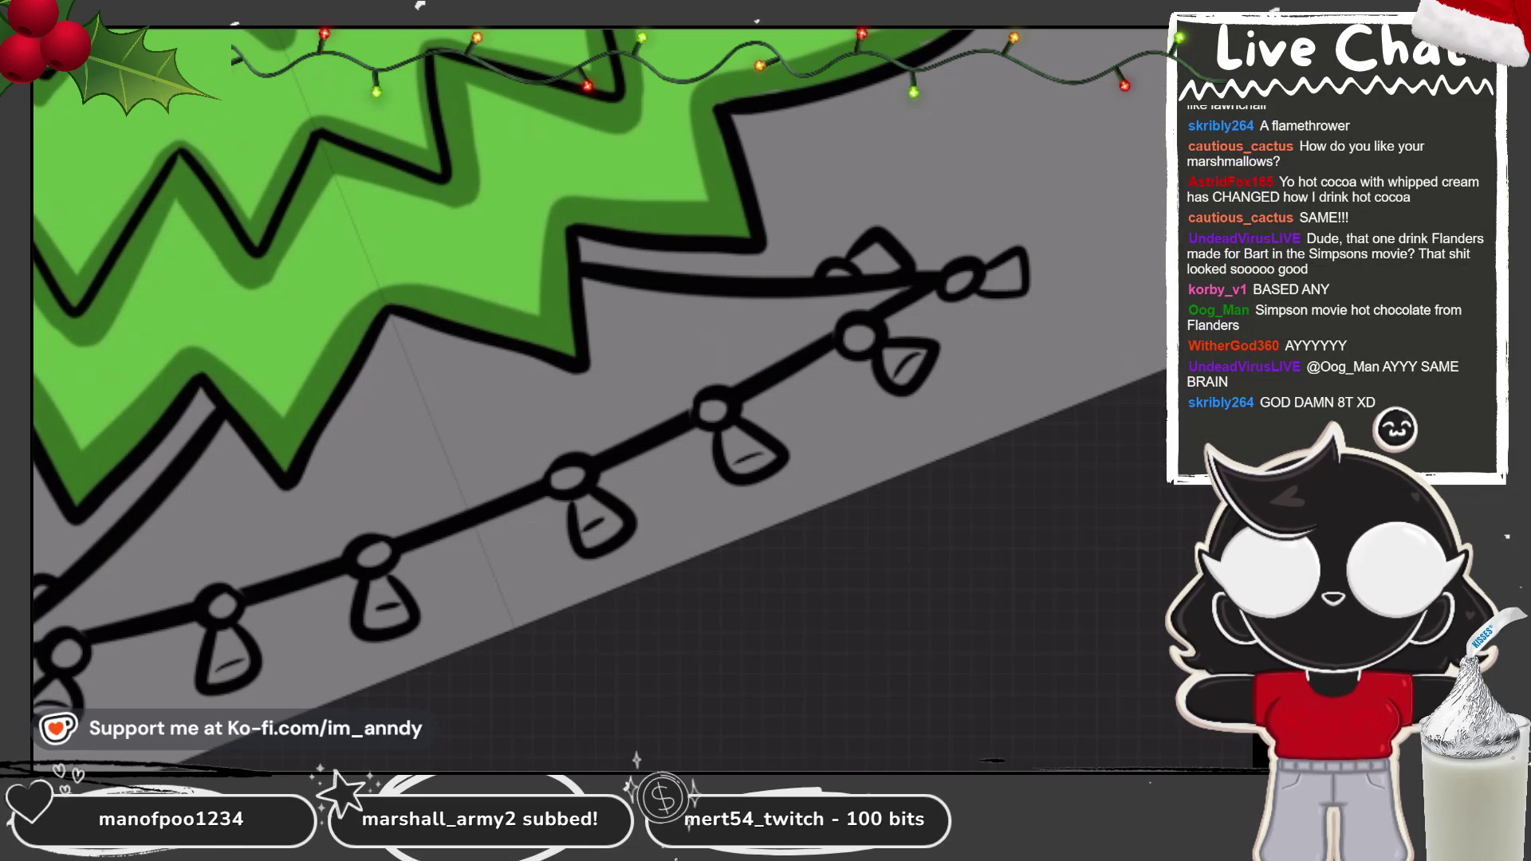
scroll(308, 540, down, 5)
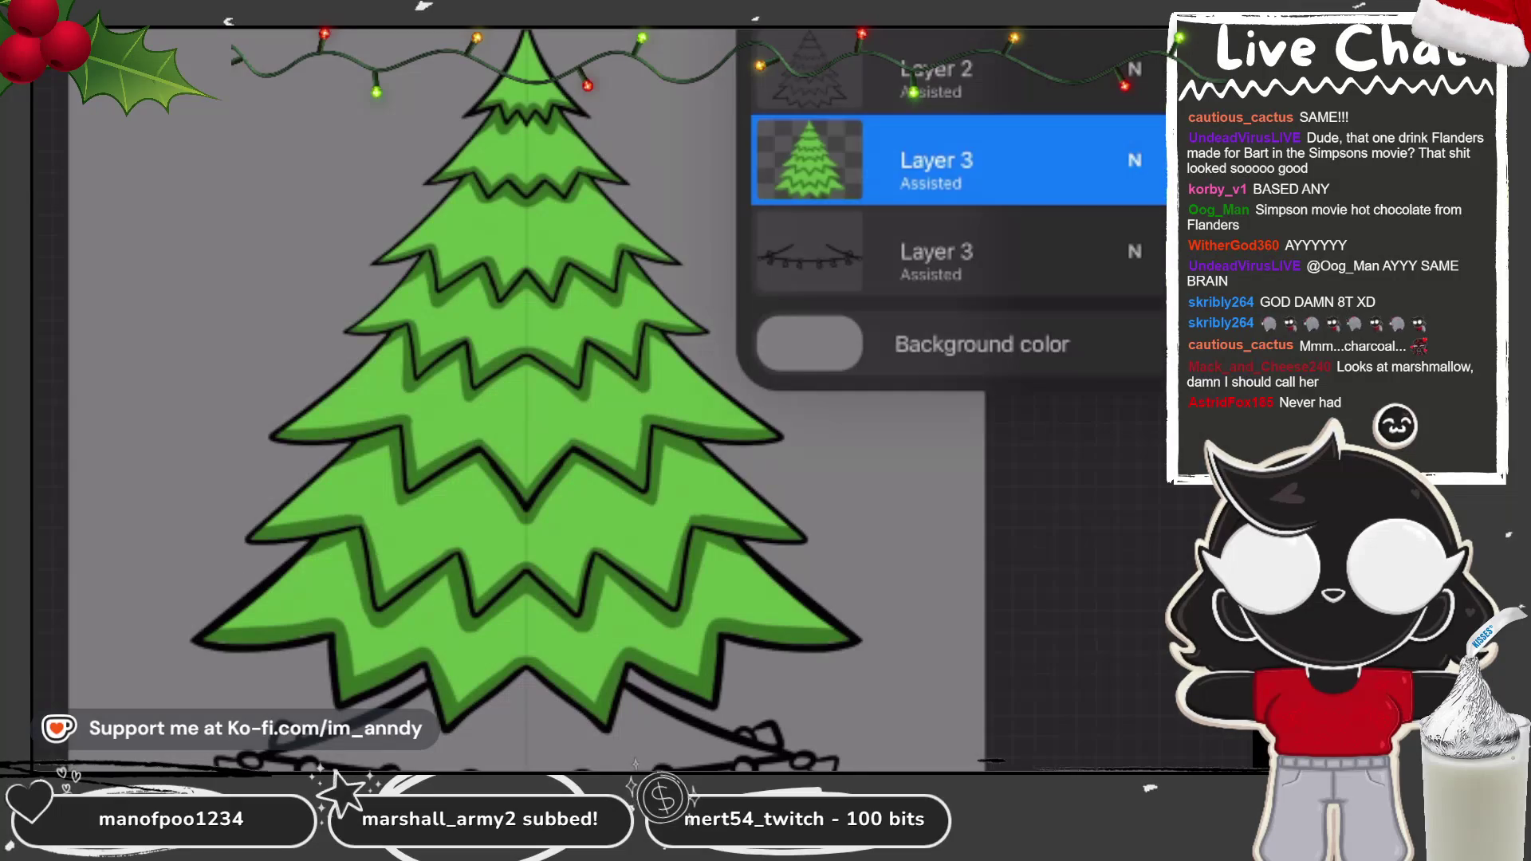
Step: Zoom in and paint a diagonal darker green stroke down the lower branch's left edge
scroll(309, 540, up, 5)
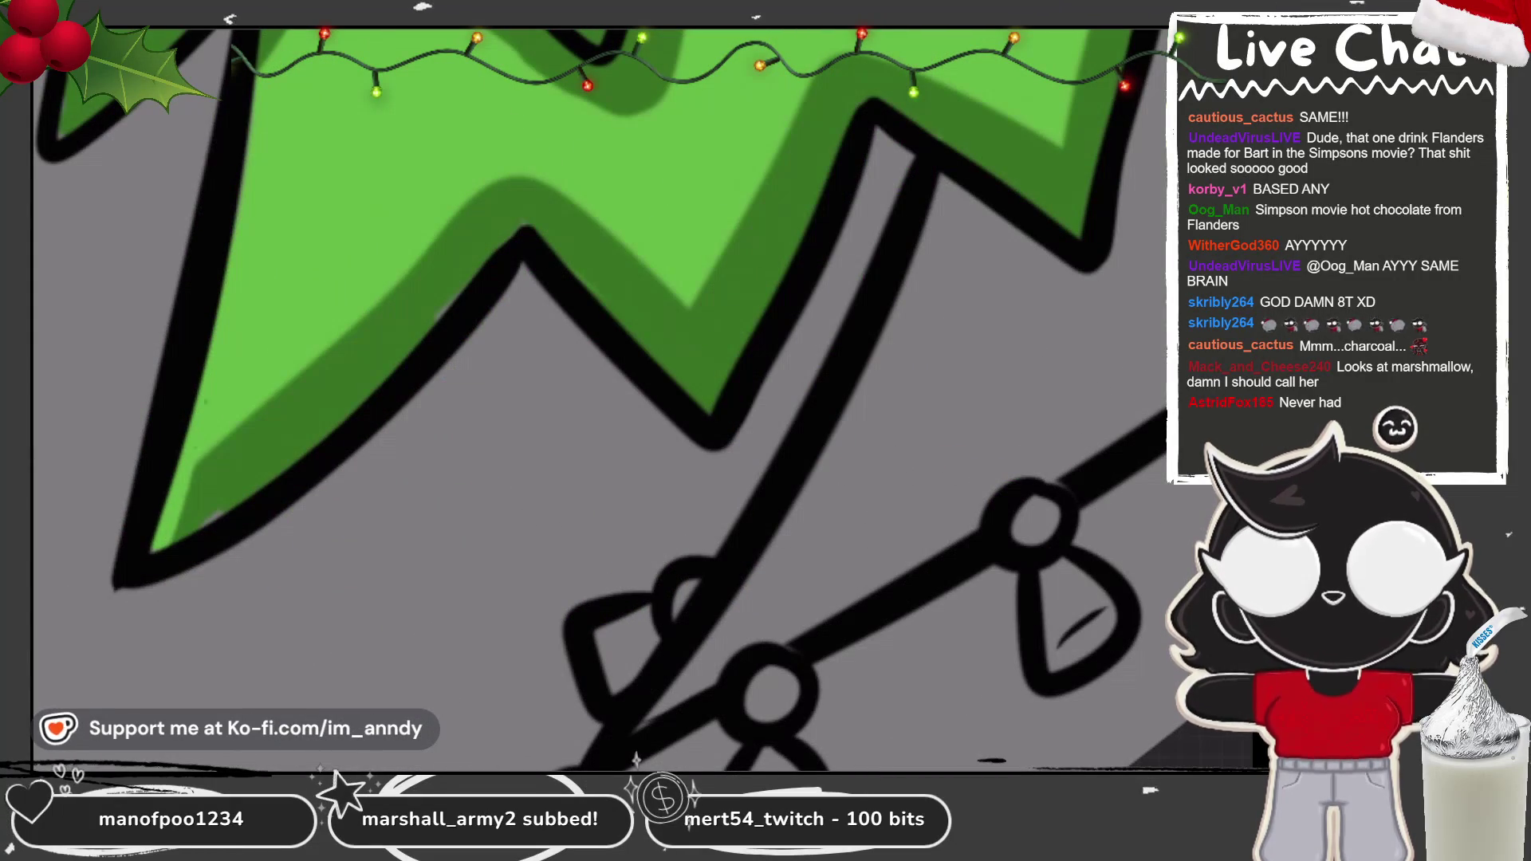
mouse_move(180, 526)
mouse_down()
mouse_move(522, 219)
mouse_move(719, 197)
mouse_move(638, 303)
mouse_move(574, 302)
mouse_move(487, 380)
mouse_up()
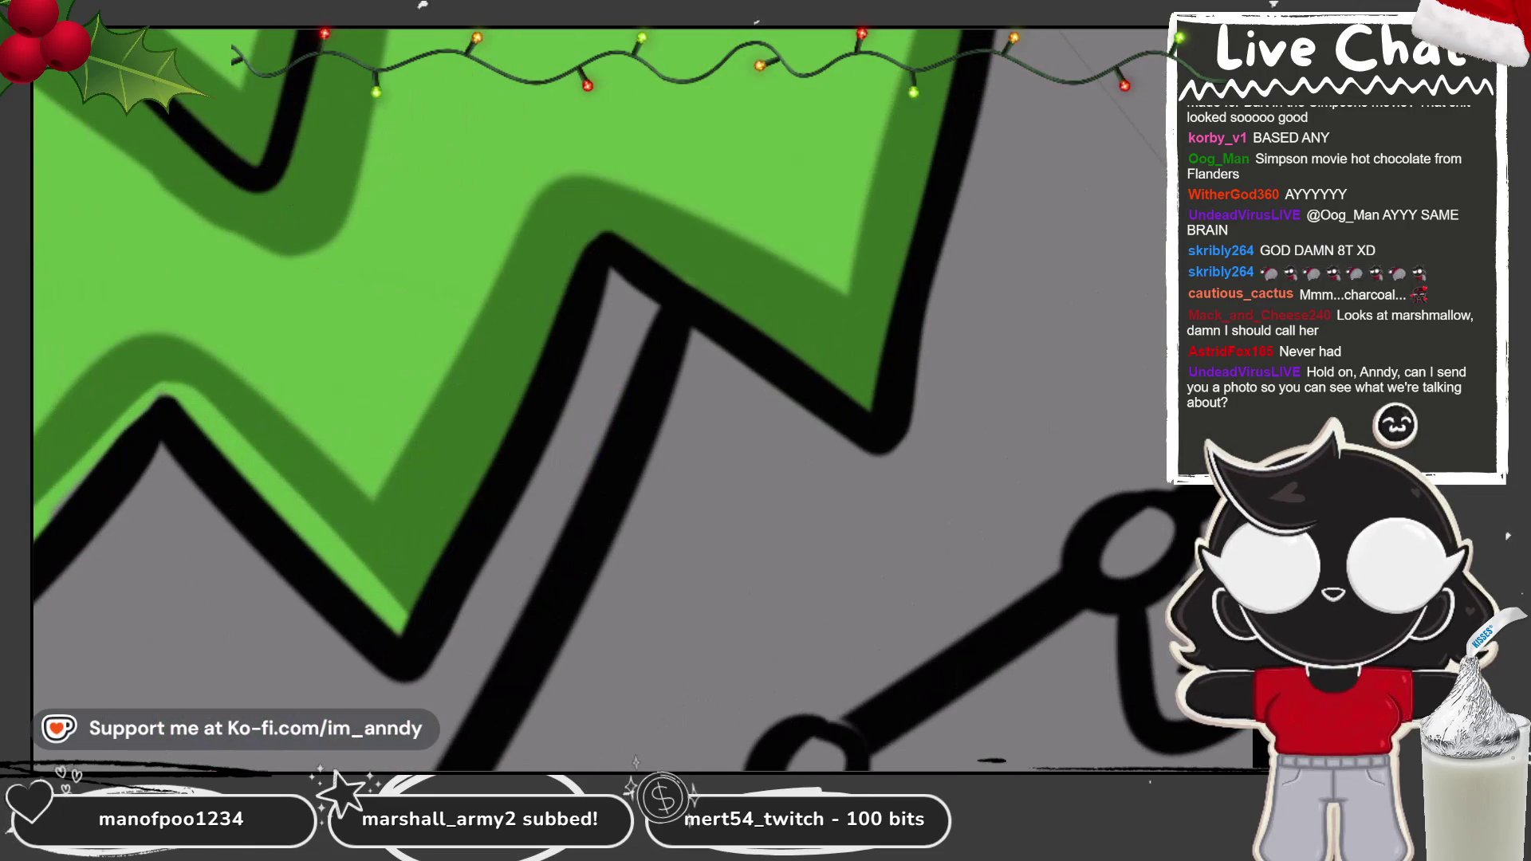
Step: Trace the upper tier's black outline and top edge with light-green highlights, undoing stray strokes
drag(614, 217, 402, 614)
drag(765, 399, 685, 303)
mouse_move(594, 247)
mouse_down()
mouse_move(390, 327)
mouse_move(725, 203)
mouse_up()
key(ctrl+z)
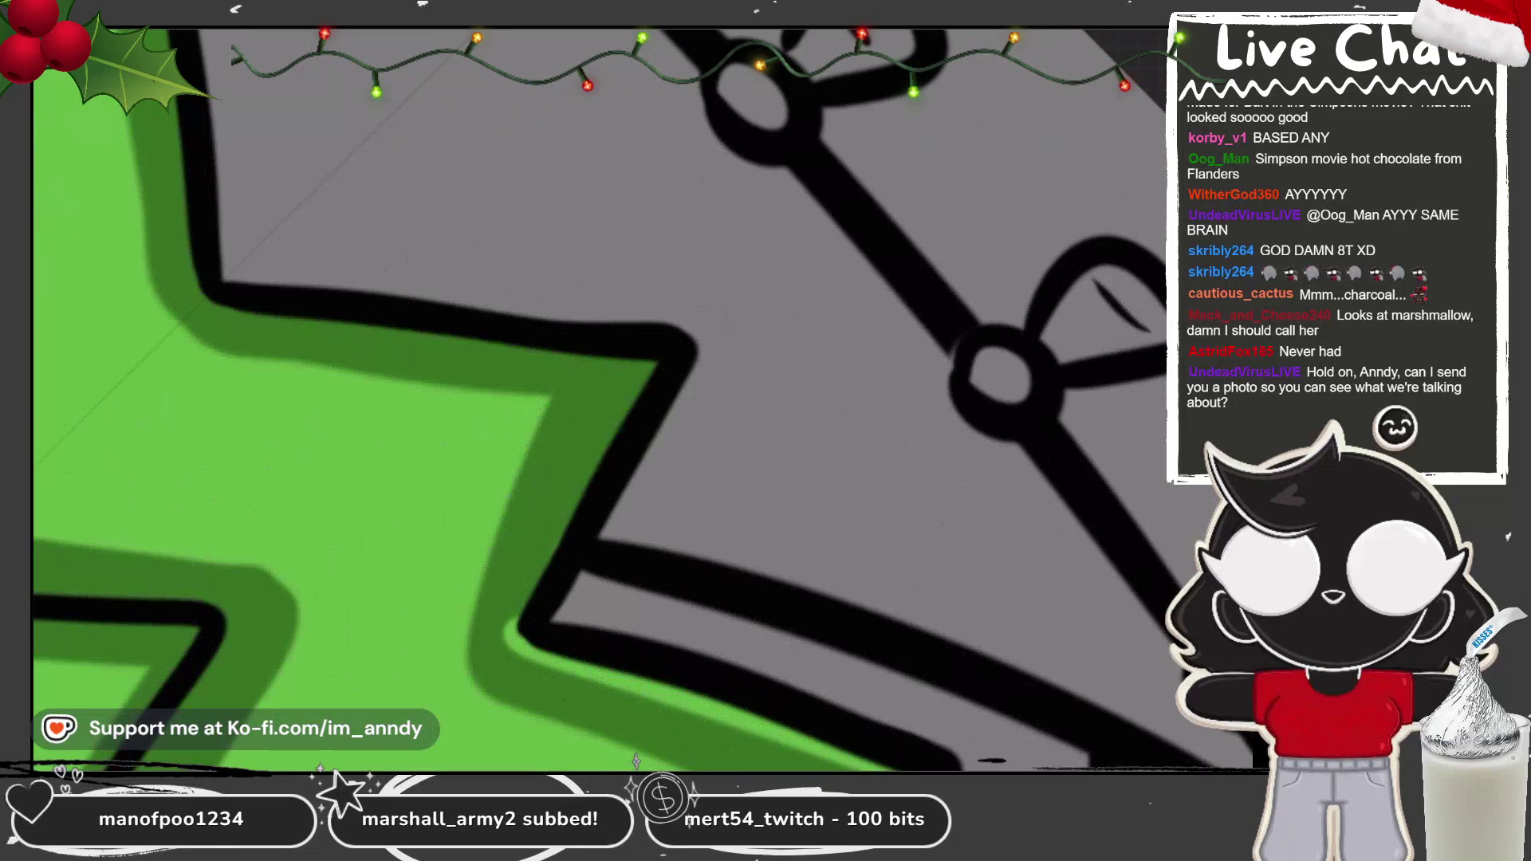
drag(646, 367, 510, 638)
key(ctrl+z)
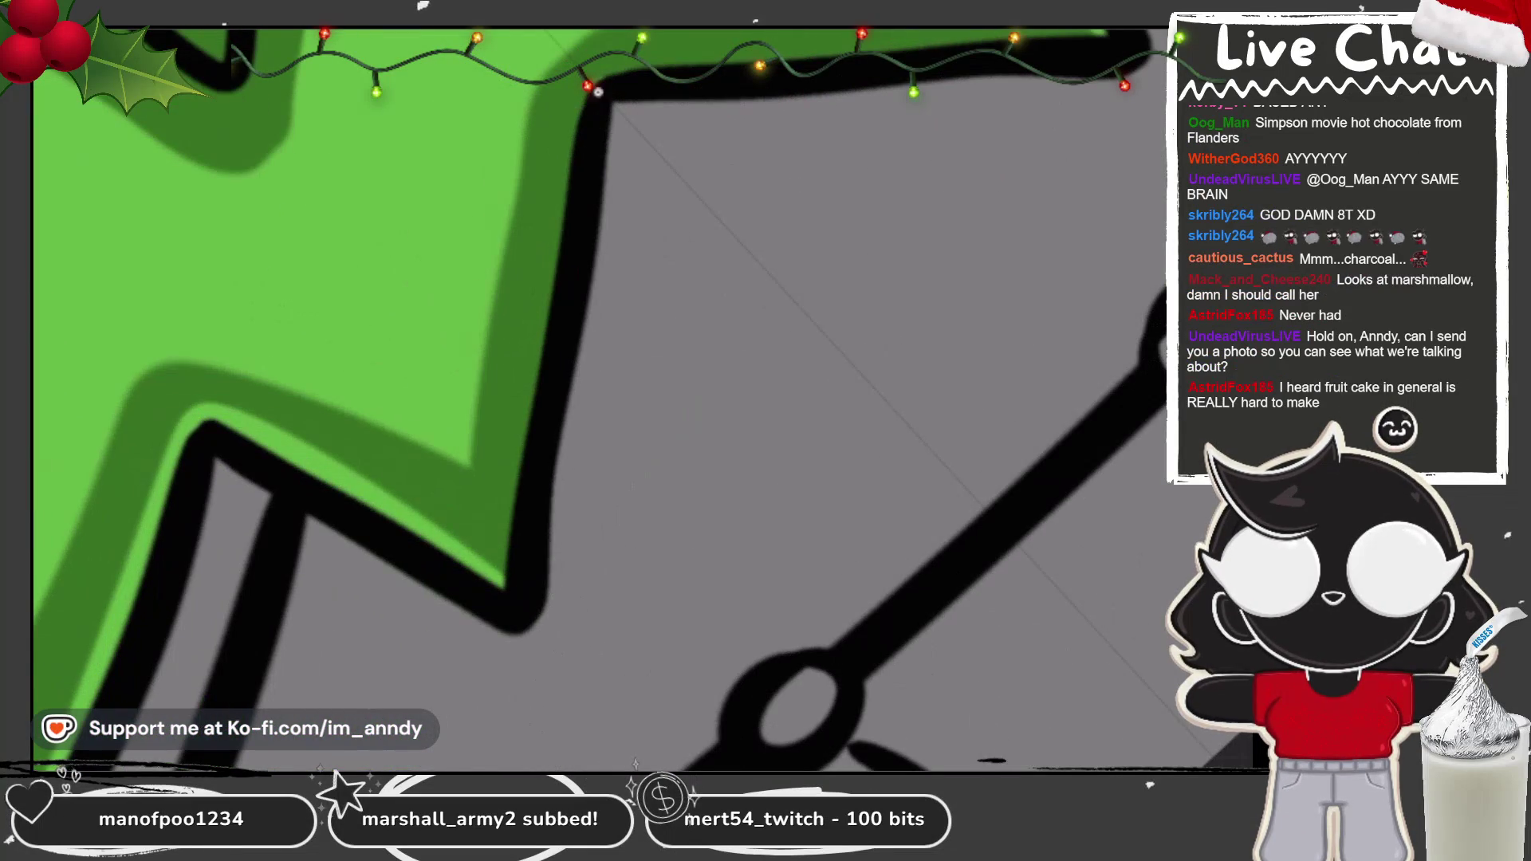
drag(588, 89, 510, 574)
drag(606, 64, 1092, 40)
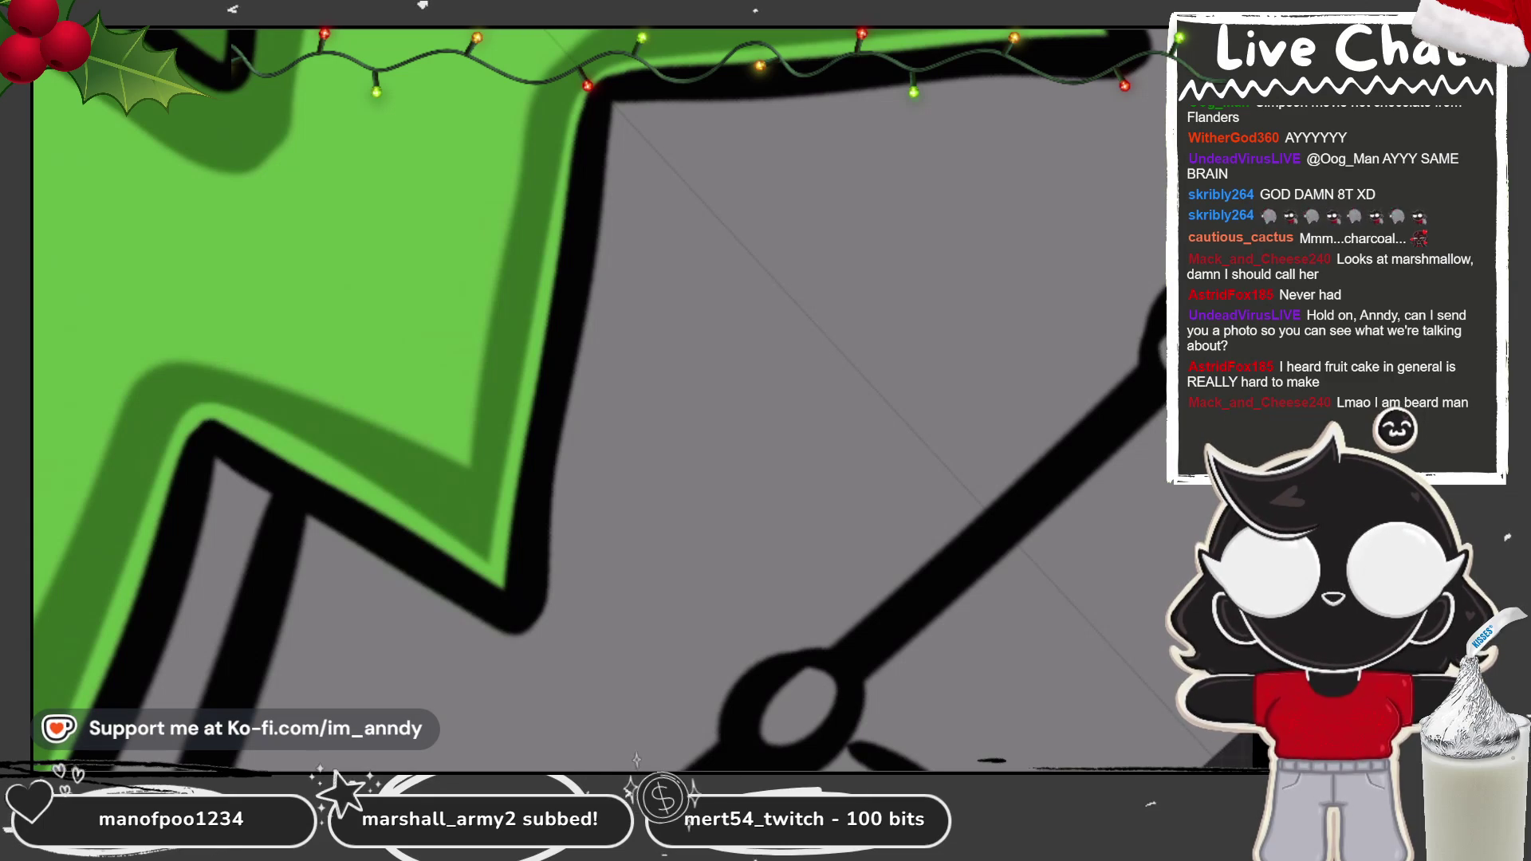
scroll(594, 399, down, 2)
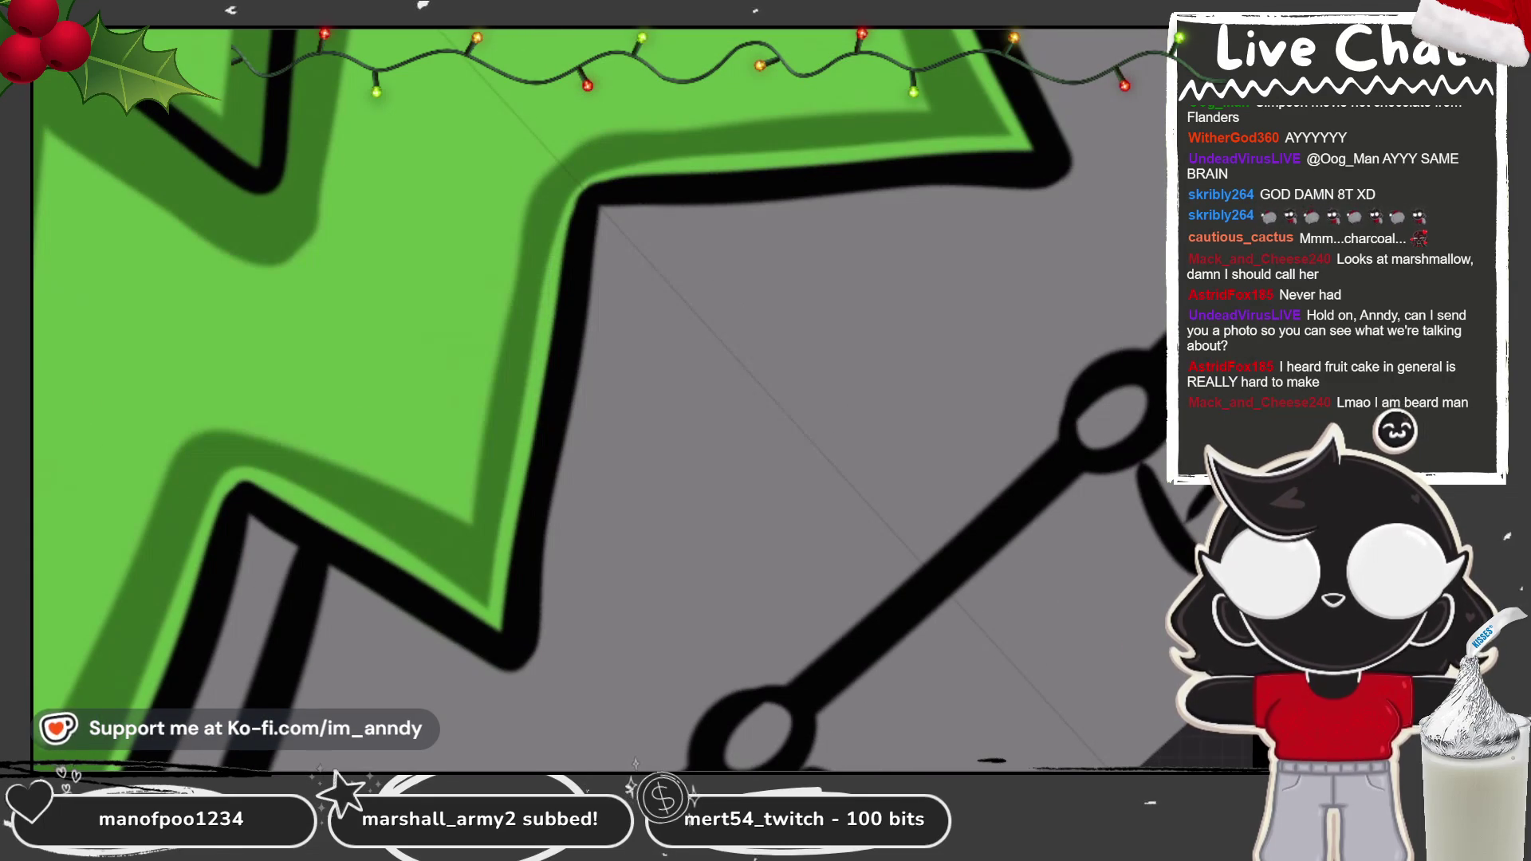
scroll(598, 399, down, 3)
scroll(598, 398, up, 5)
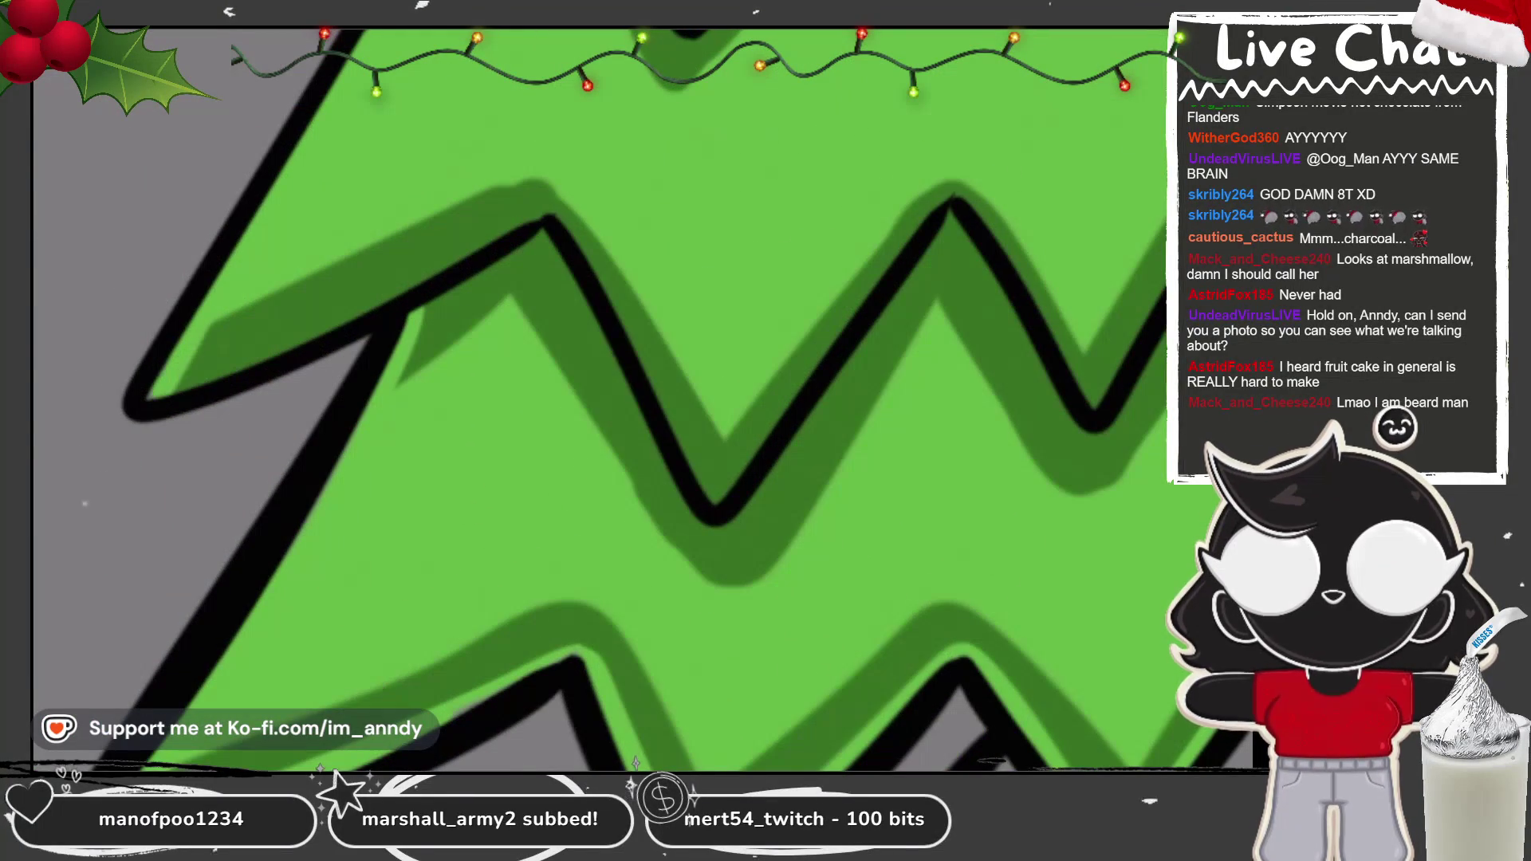
key(minus)
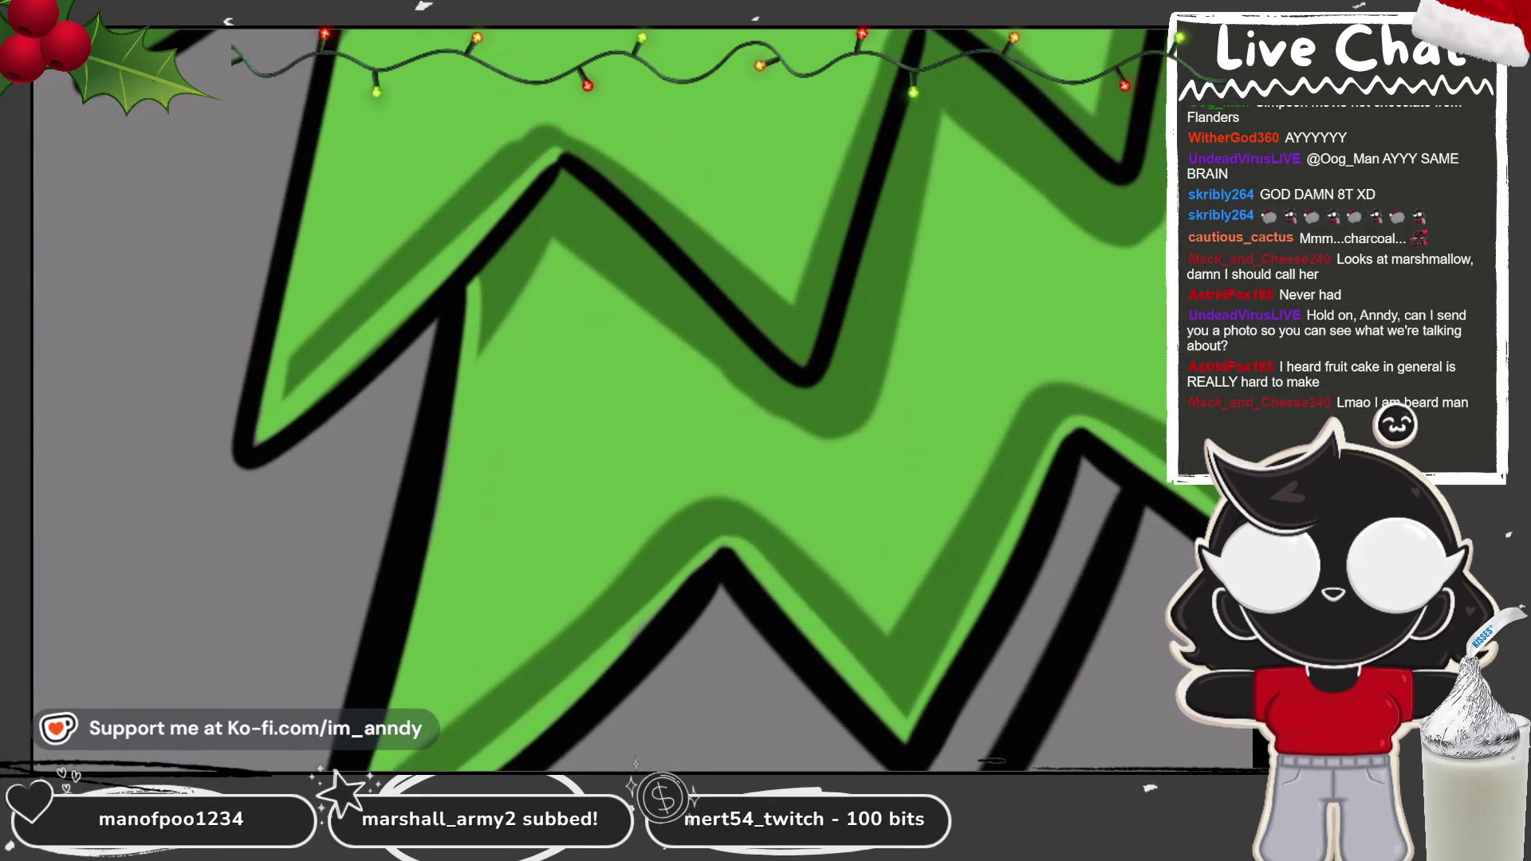
scroll(598, 399, up, 2)
scroll(598, 399, up, 2)
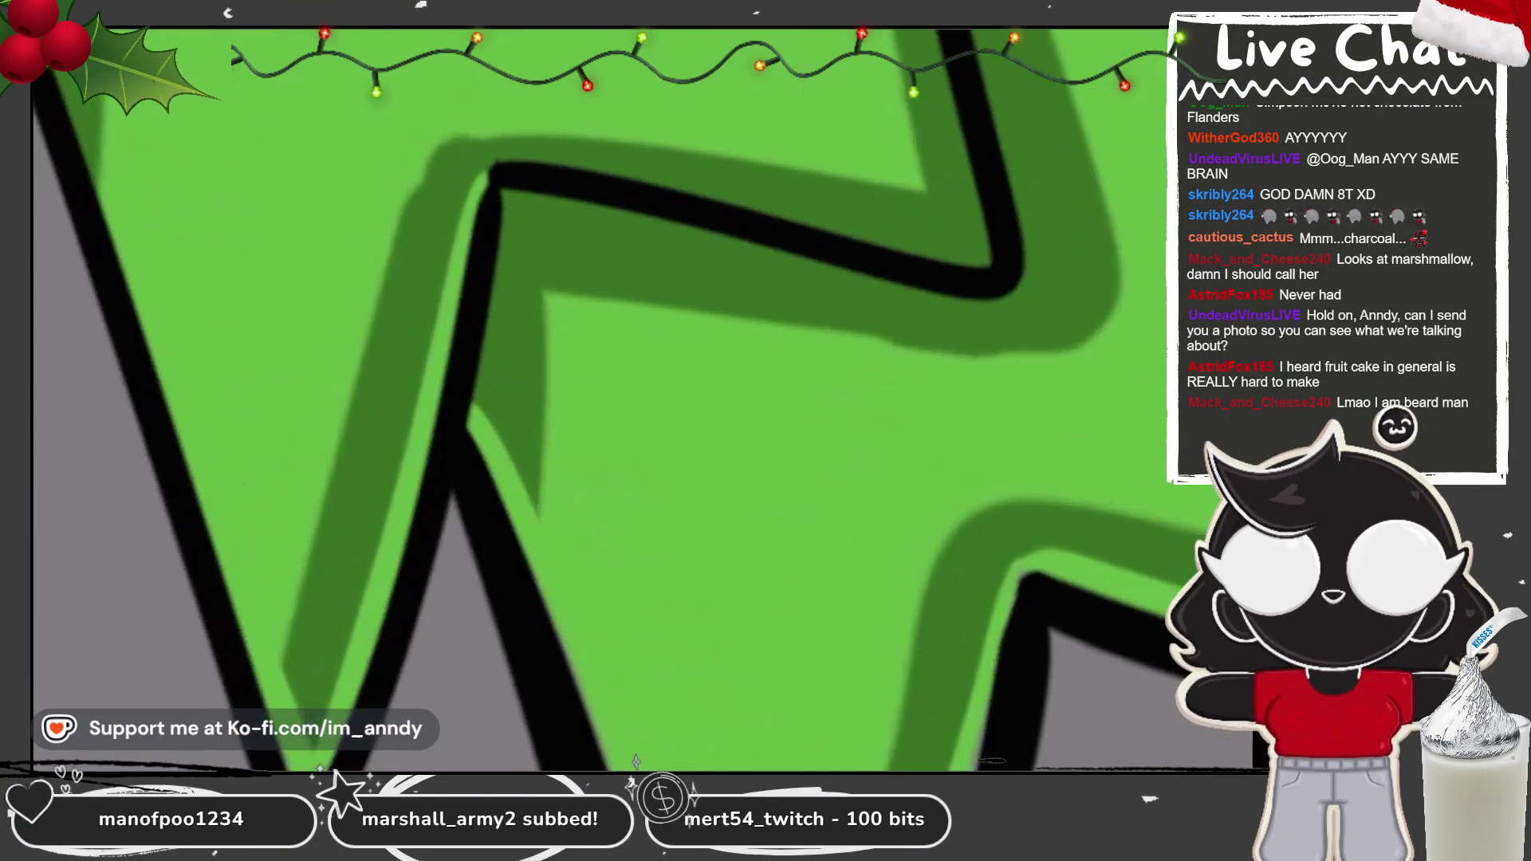
scroll(598, 399, up, 2)
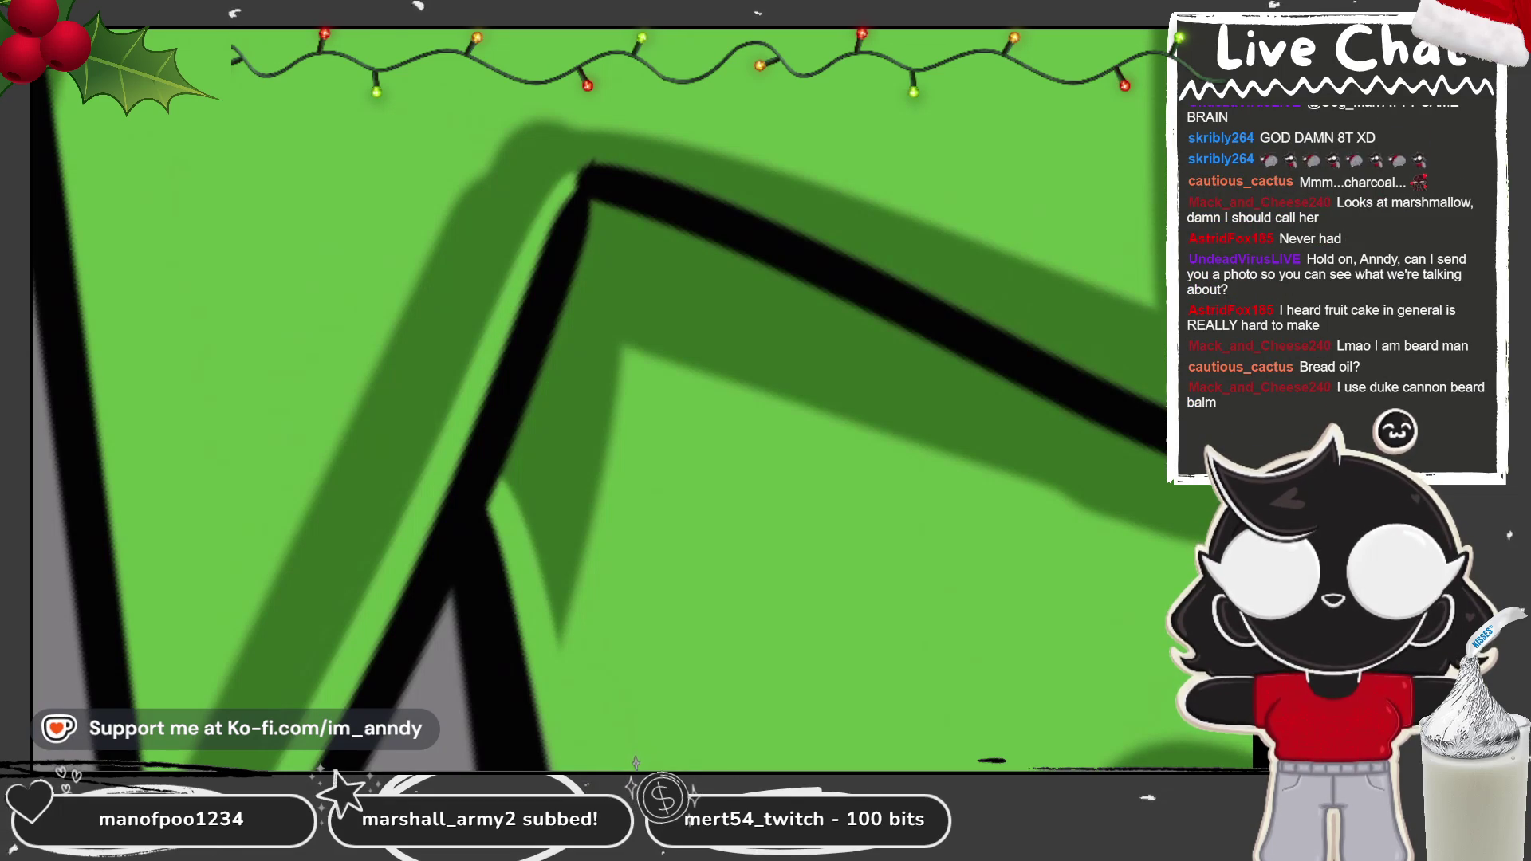
Step: Add light-green highlights along the middle tier's top and diagonal black lines
key(ctrl+minus)
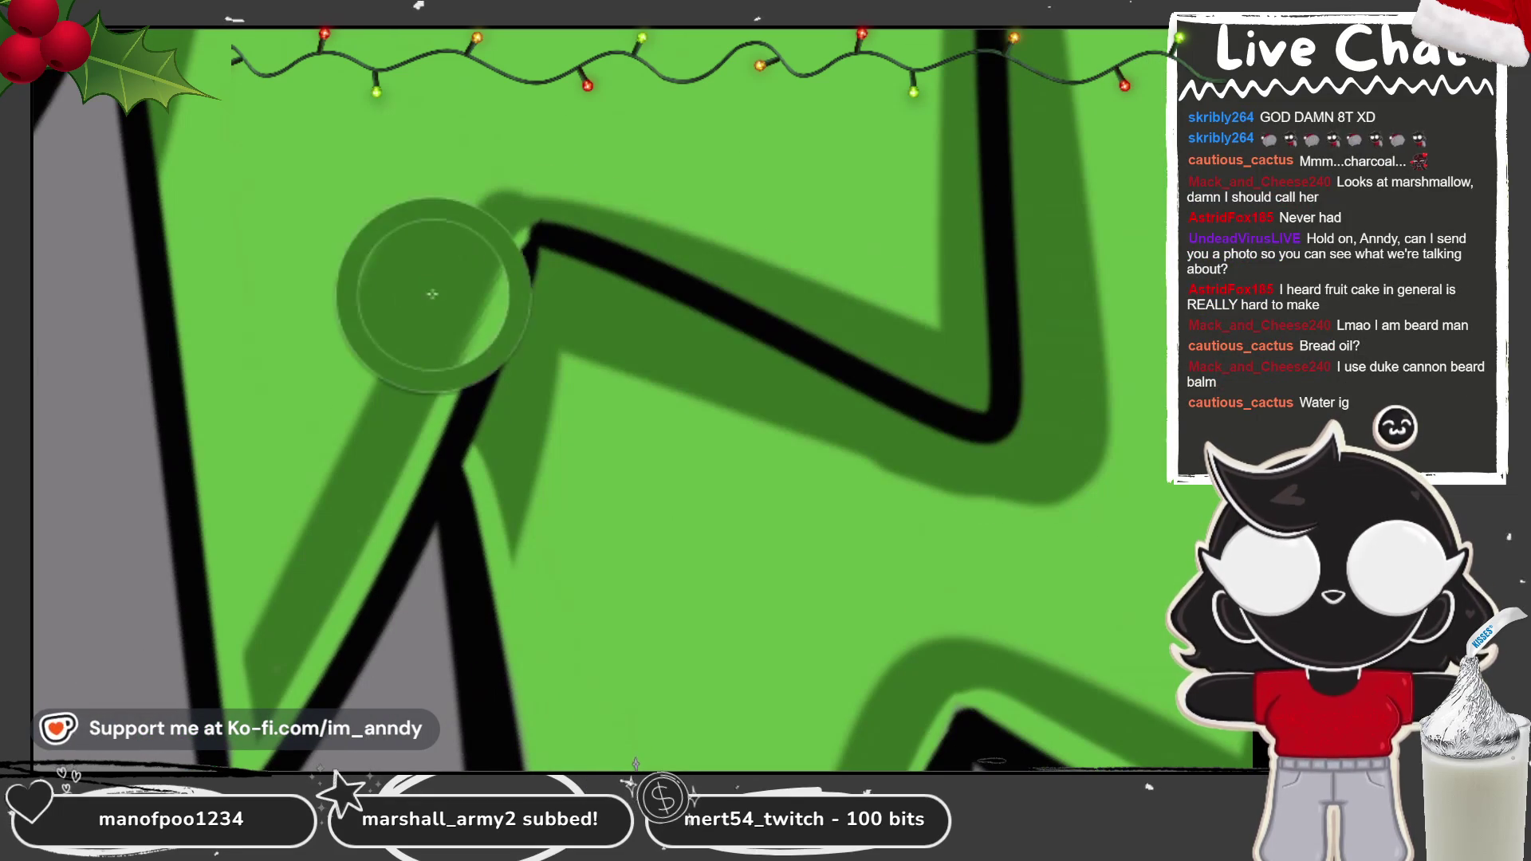
key(Delete)
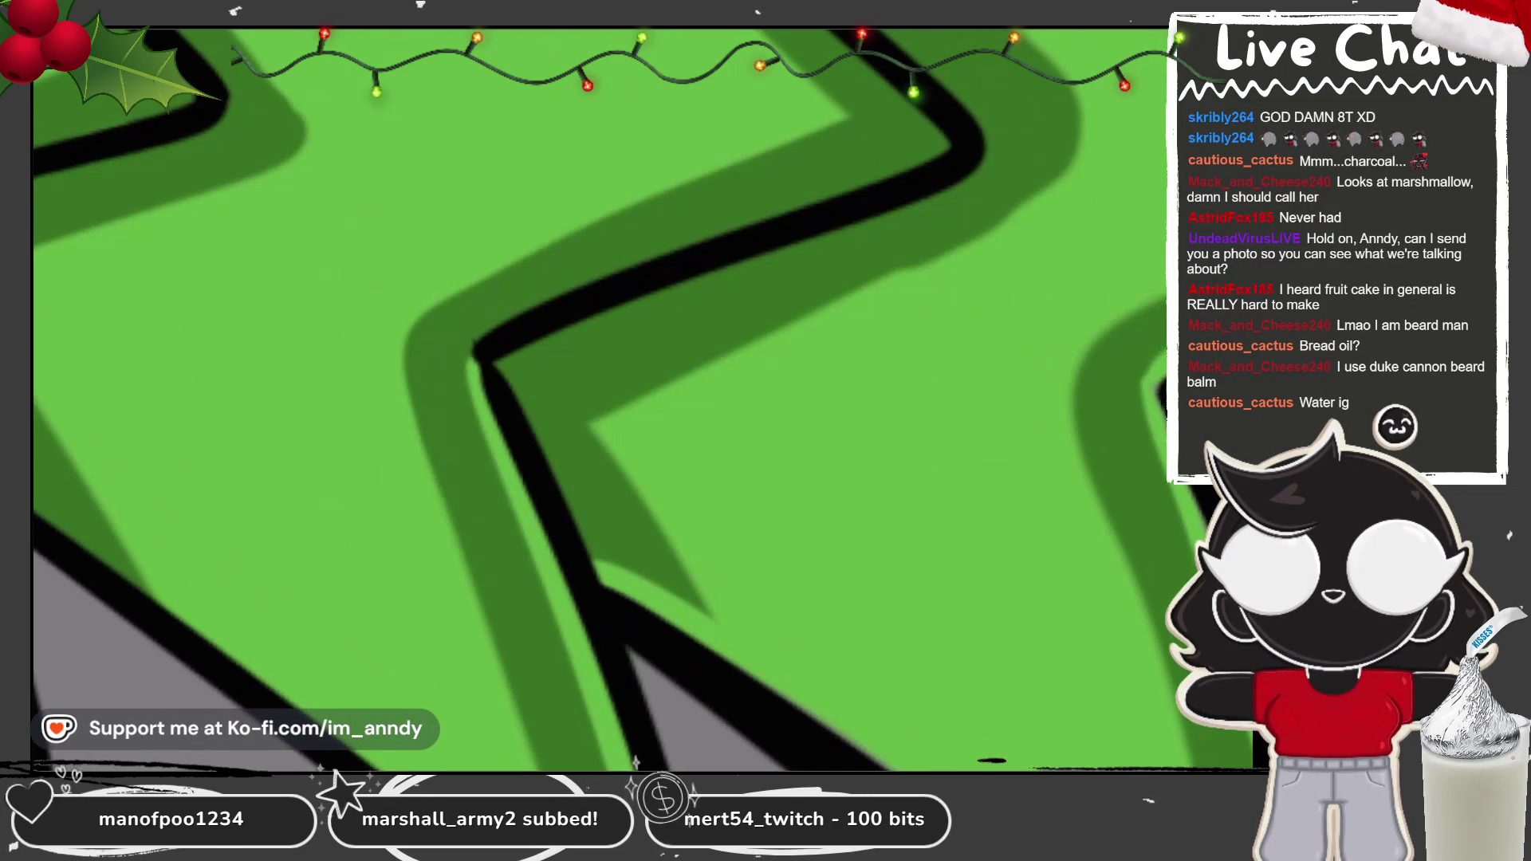
key(Home)
key(Delete)
mouse_move(414, 335)
mouse_down()
mouse_move(418, 303)
mouse_move(981, 267)
mouse_up()
key(Delete)
mouse_move(790, 144)
mouse_down()
mouse_move(694, 195)
mouse_move(440, 397)
mouse_up()
Step: Continue the highlights down the diagonal, up from the corner, and along the vertical line
key(Delete)
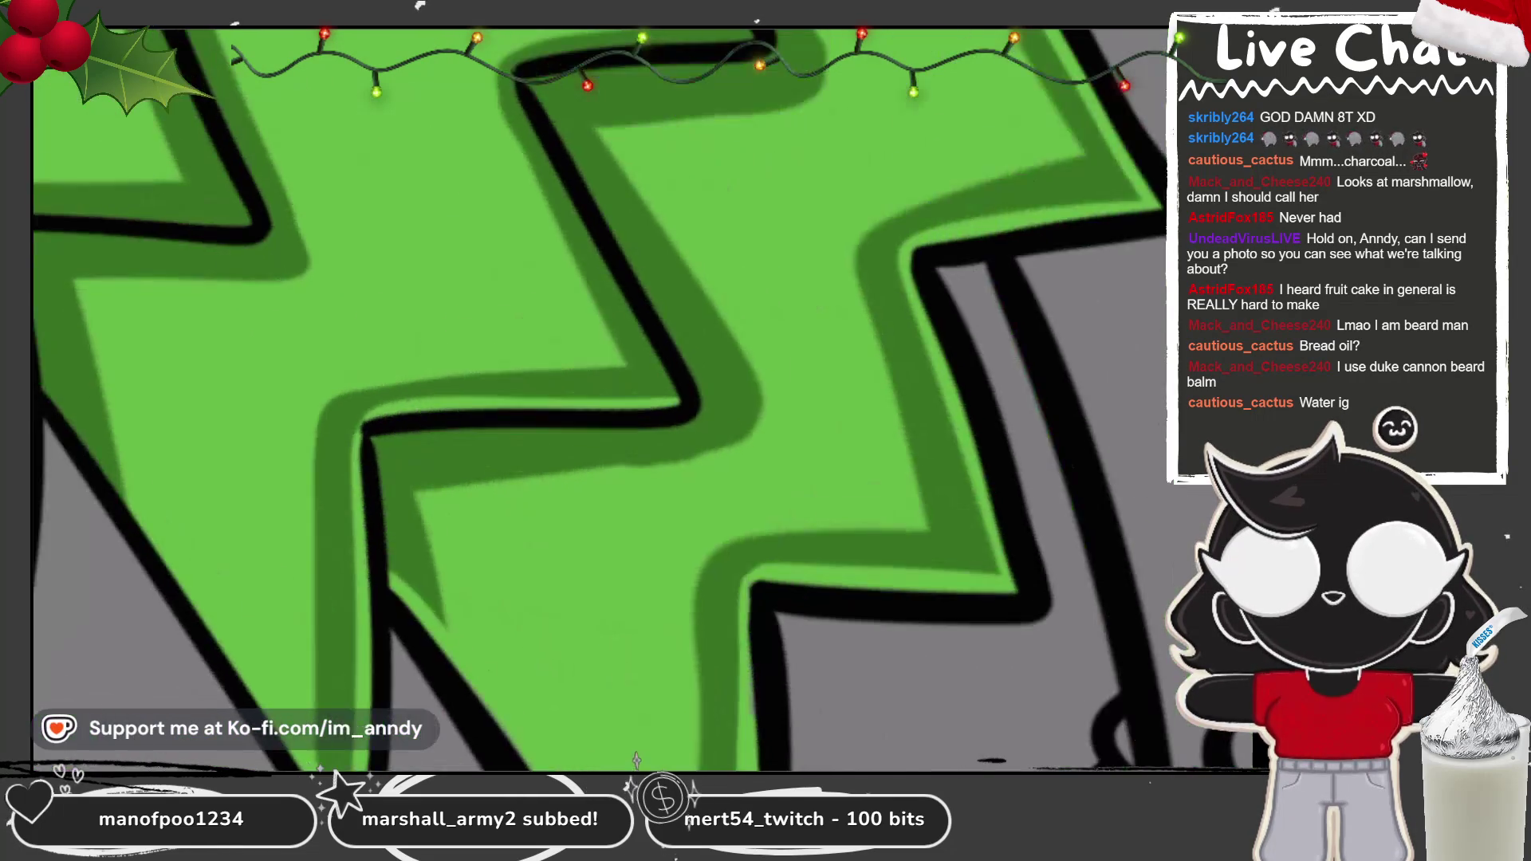
drag(577, 32, 342, 614)
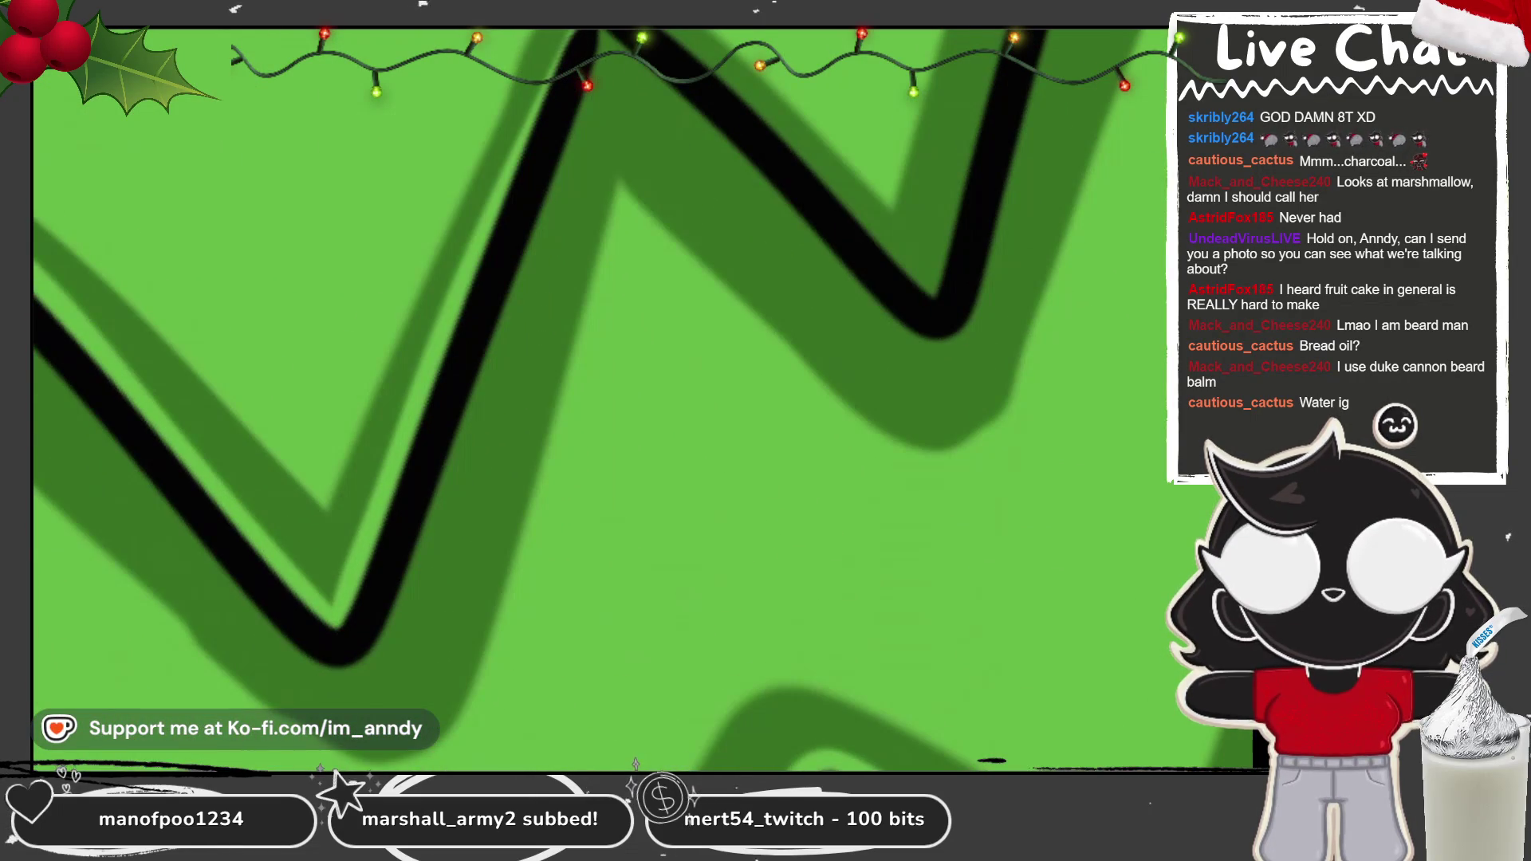
key(Delete)
drag(393, 335, 864, 131)
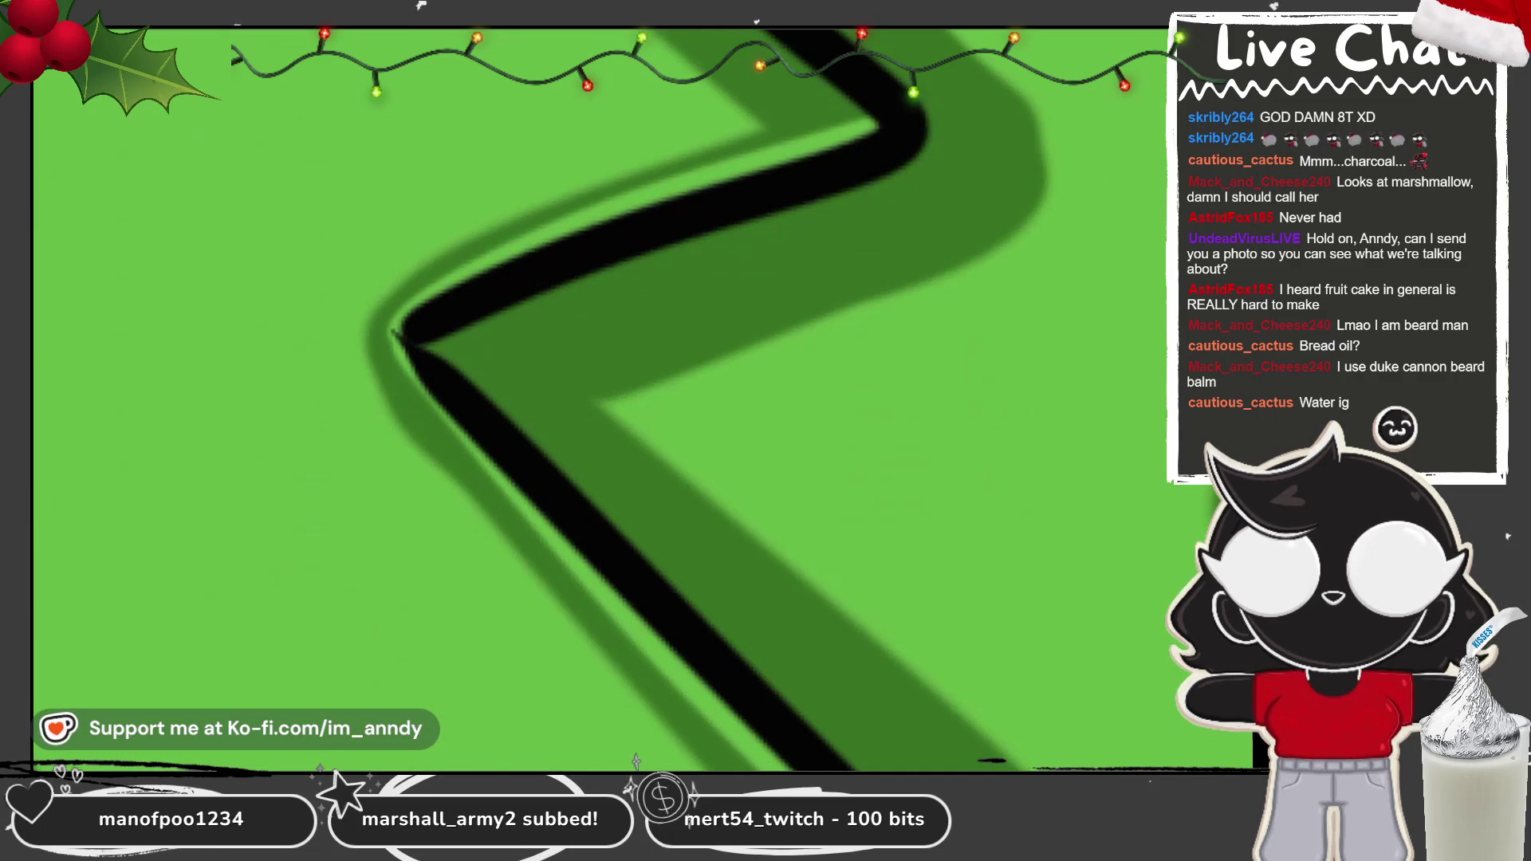
key(Delete)
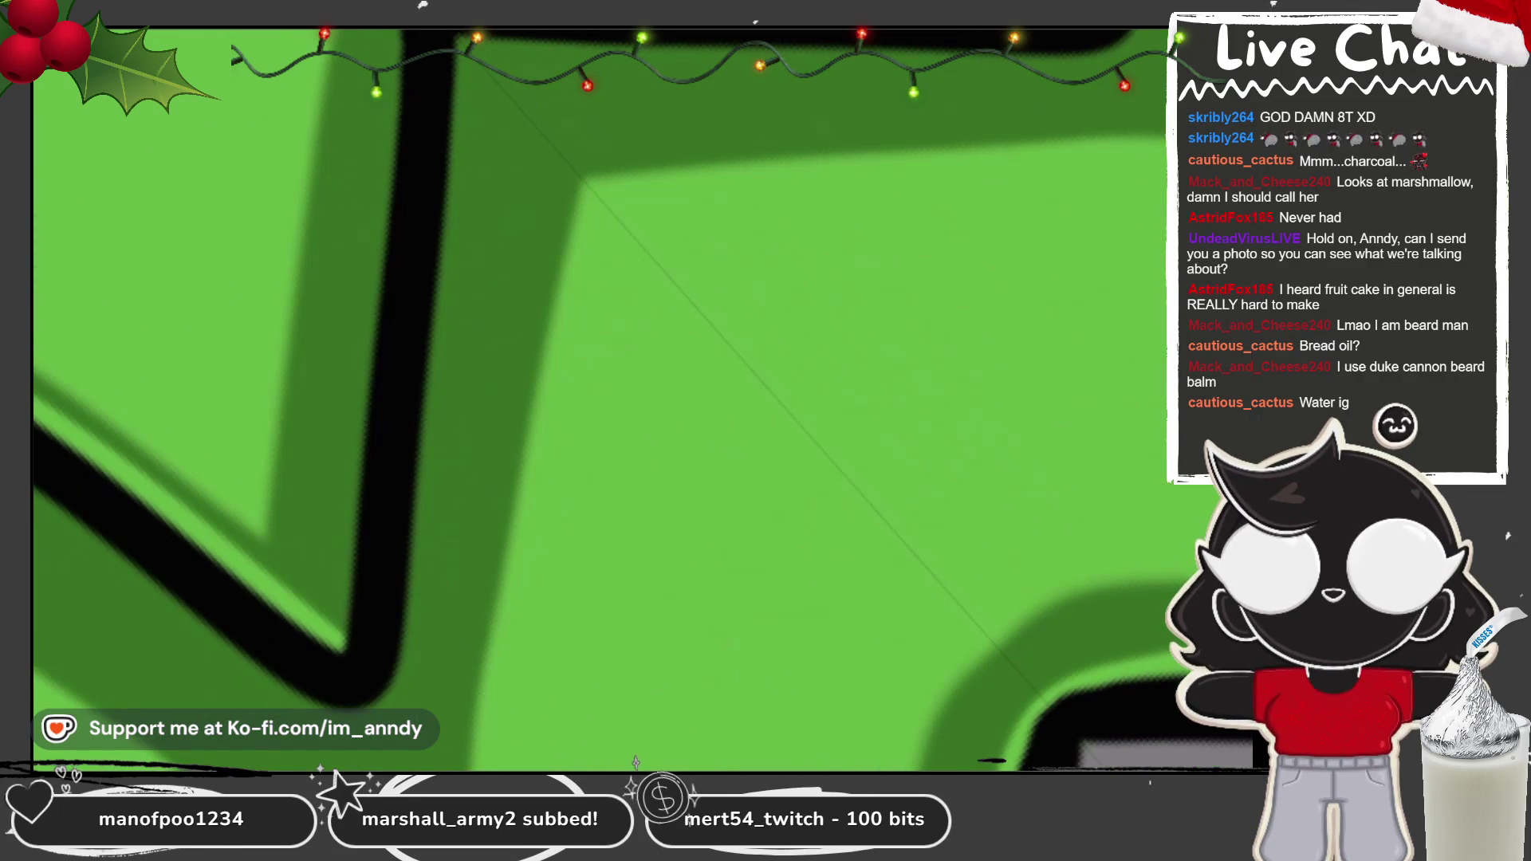
drag(395, 39, 339, 634)
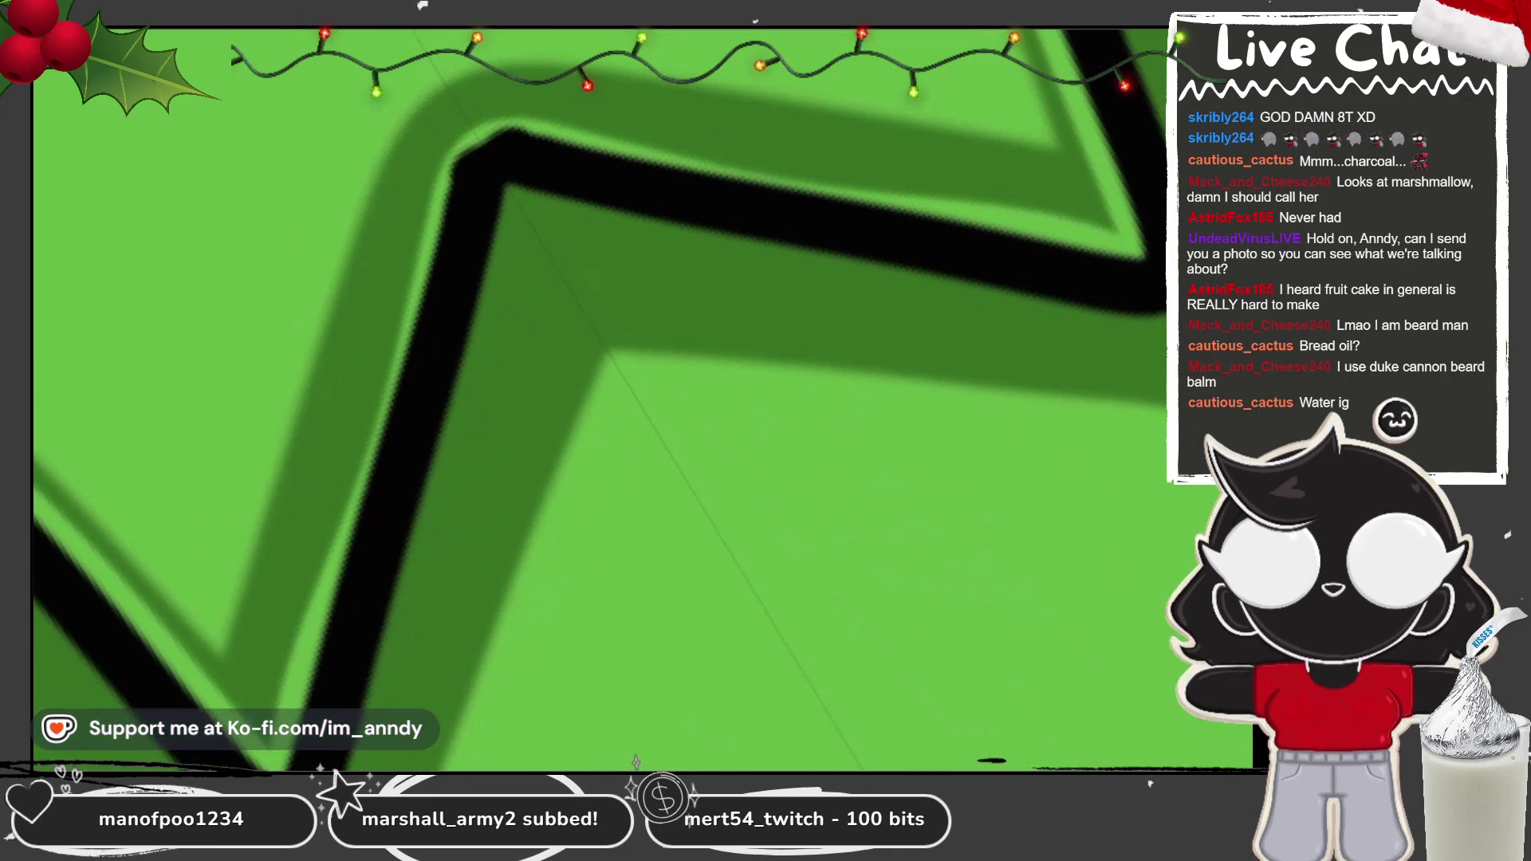
mouse_move(279, 706)
mouse_down()
mouse_move(434, 179)
mouse_move(997, 203)
mouse_up()
mouse_move(439, 199)
mouse_down()
mouse_move(559, 115)
mouse_move(523, 112)
mouse_up()
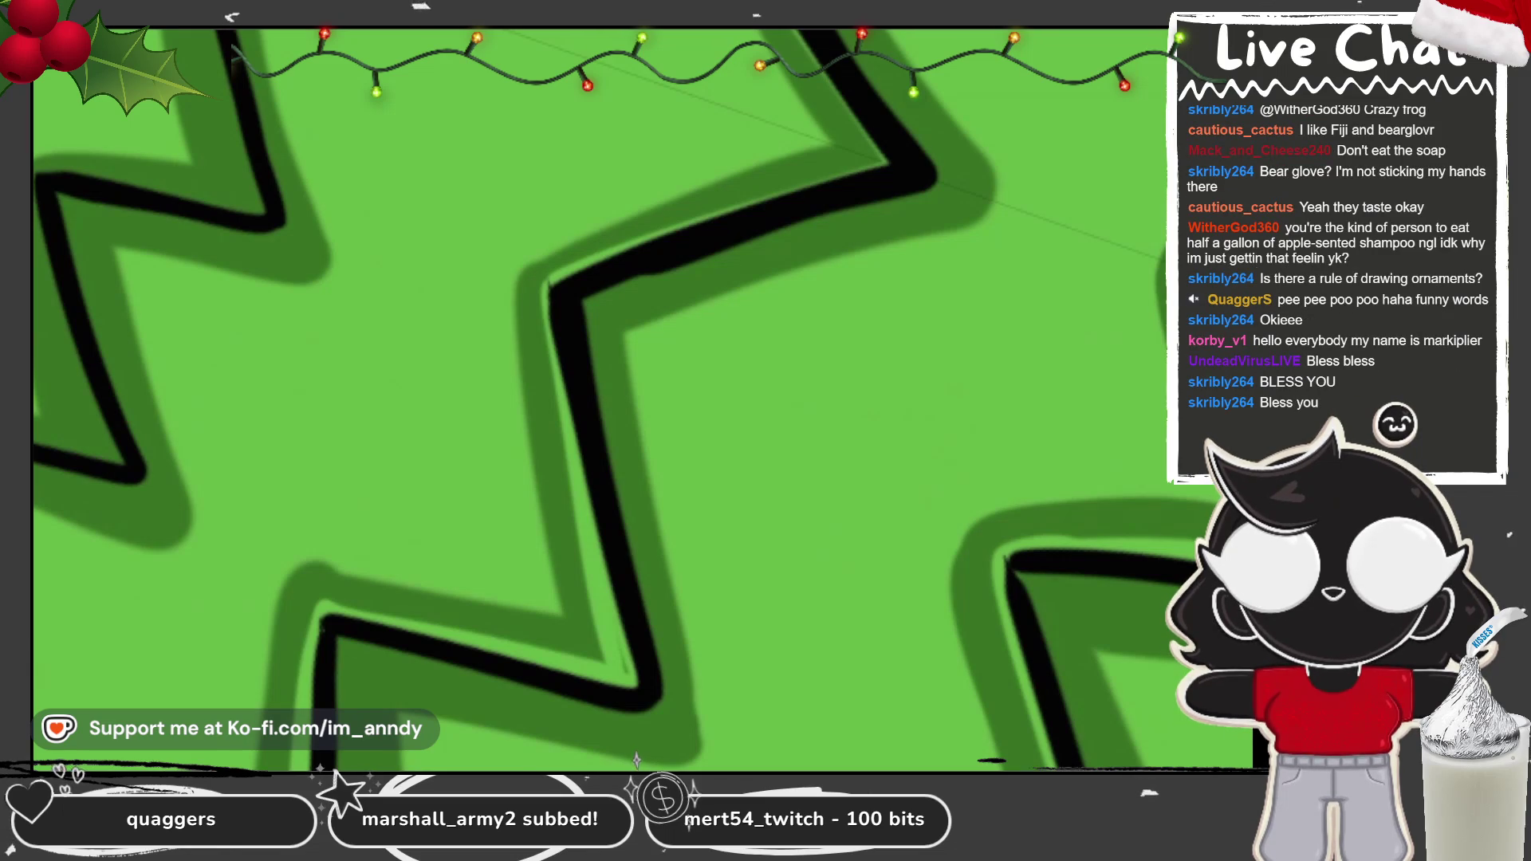
Step: Zoom in on one zigzag tier and lay a dark-green stroke just under its outline
scroll(598, 399, down, 5)
scroll(598, 398, up, 3)
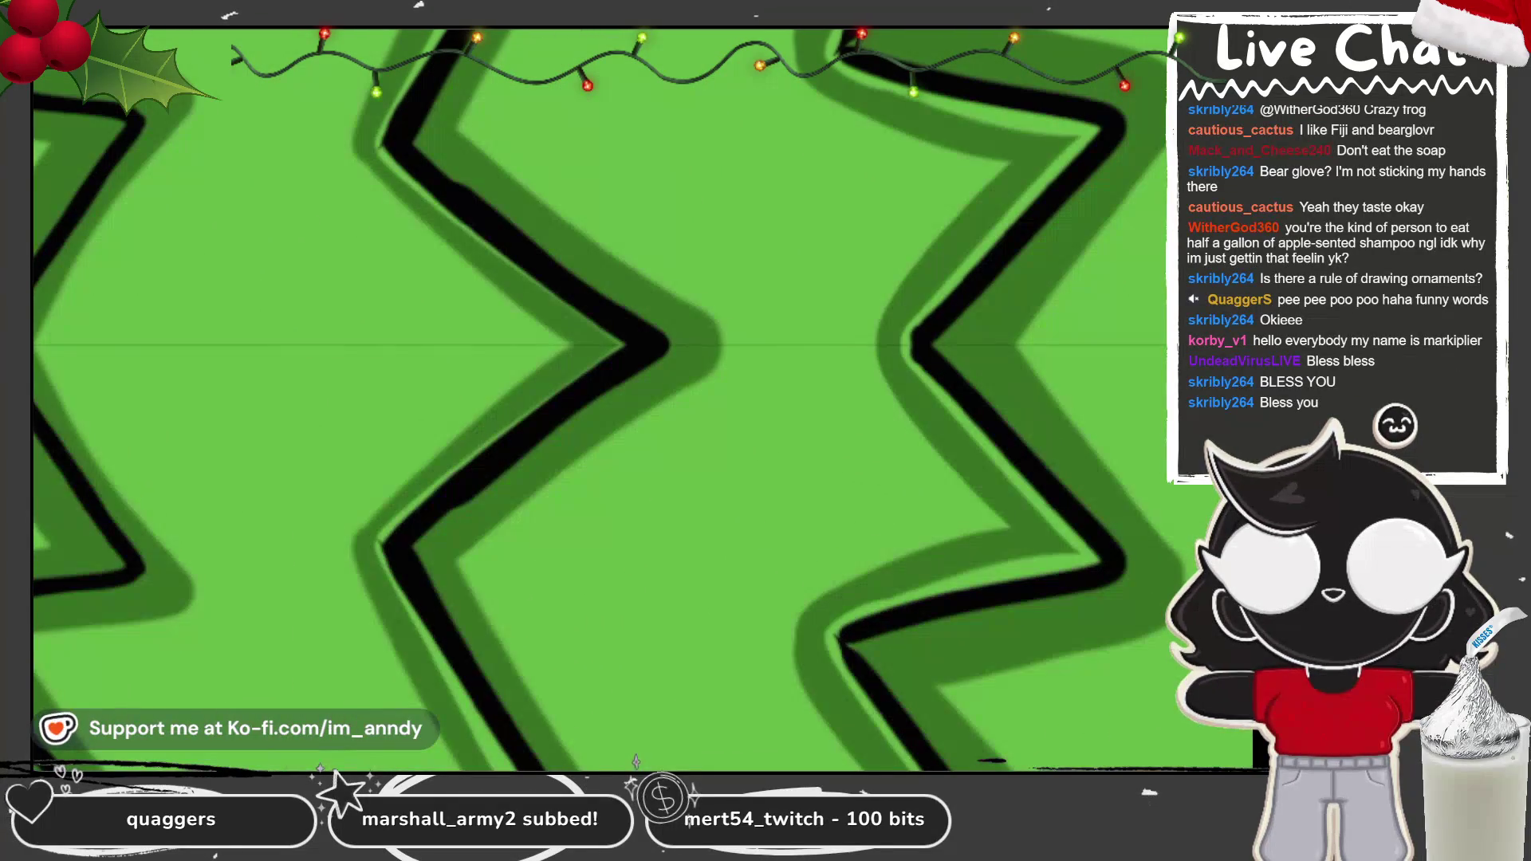
scroll(598, 398, up, 4)
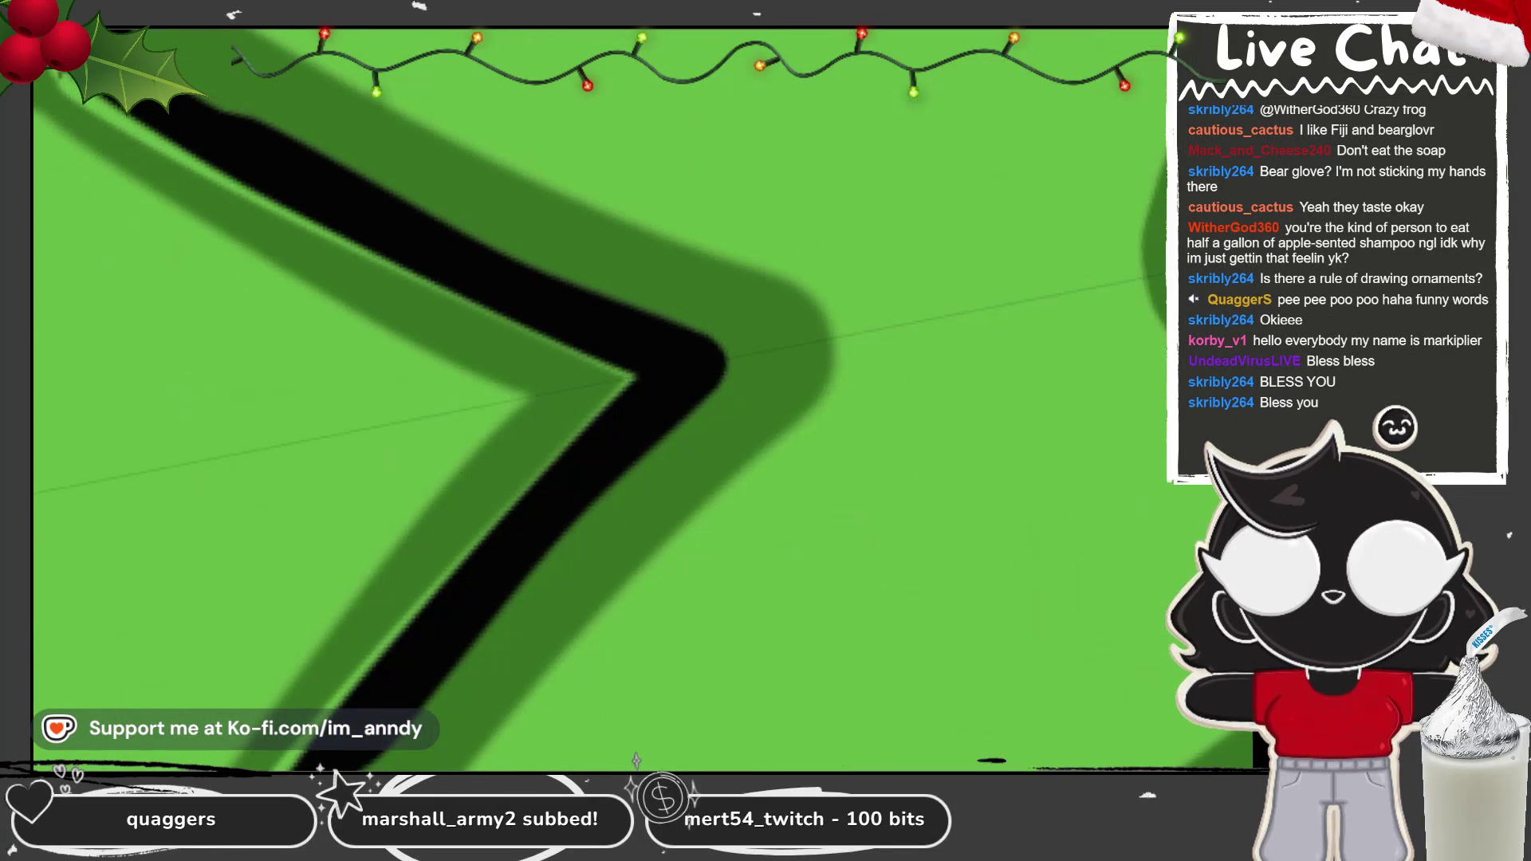
scroll(598, 399, down, 4)
scroll(598, 398, down, 3)
scroll(718, 359, up, 5)
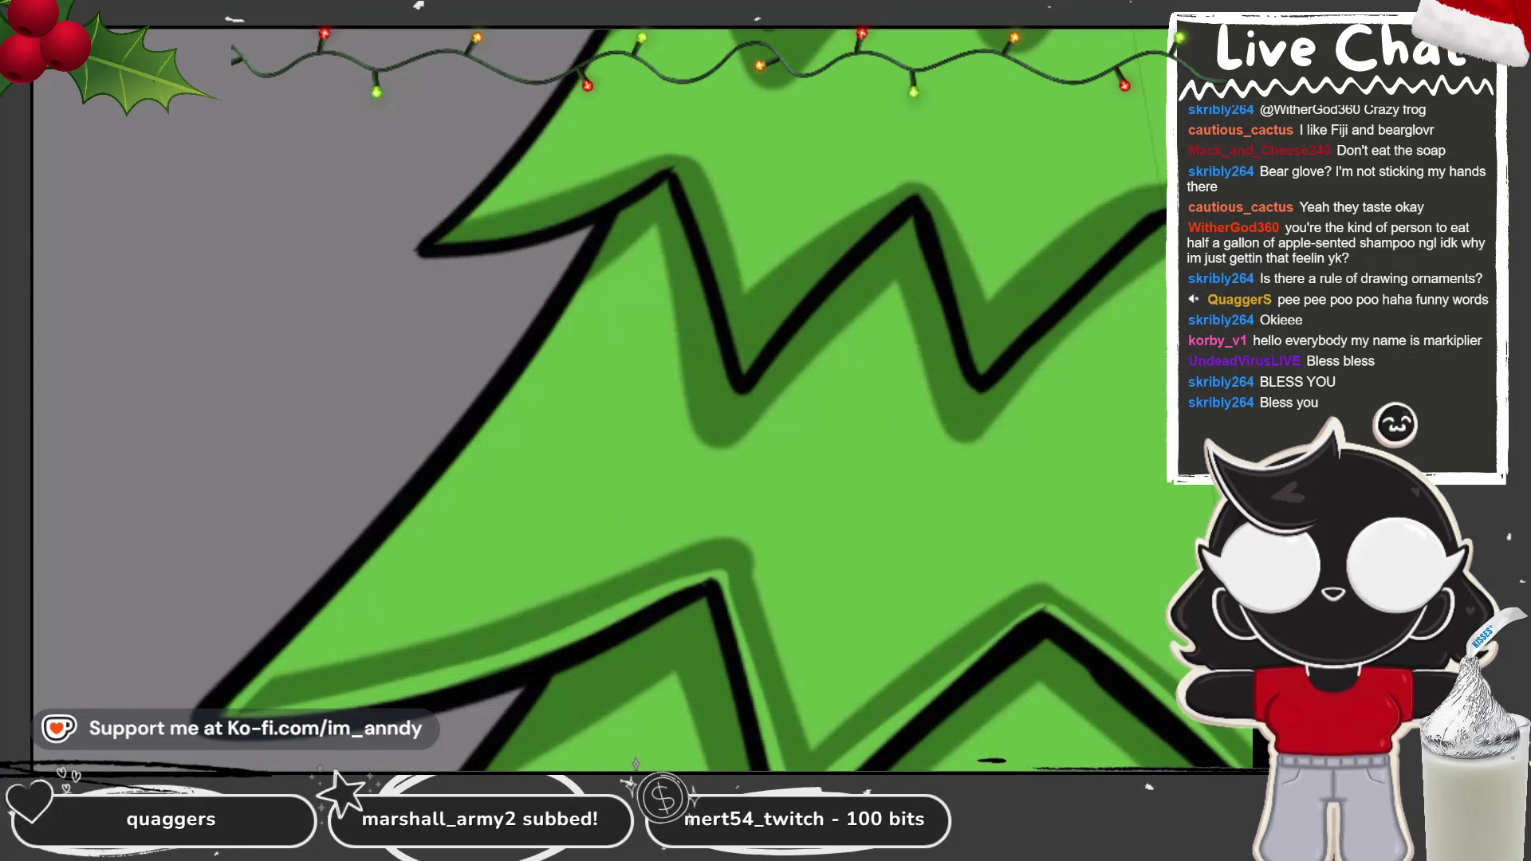
scroll(598, 398, up, 3)
scroll(717, 478, up, 1)
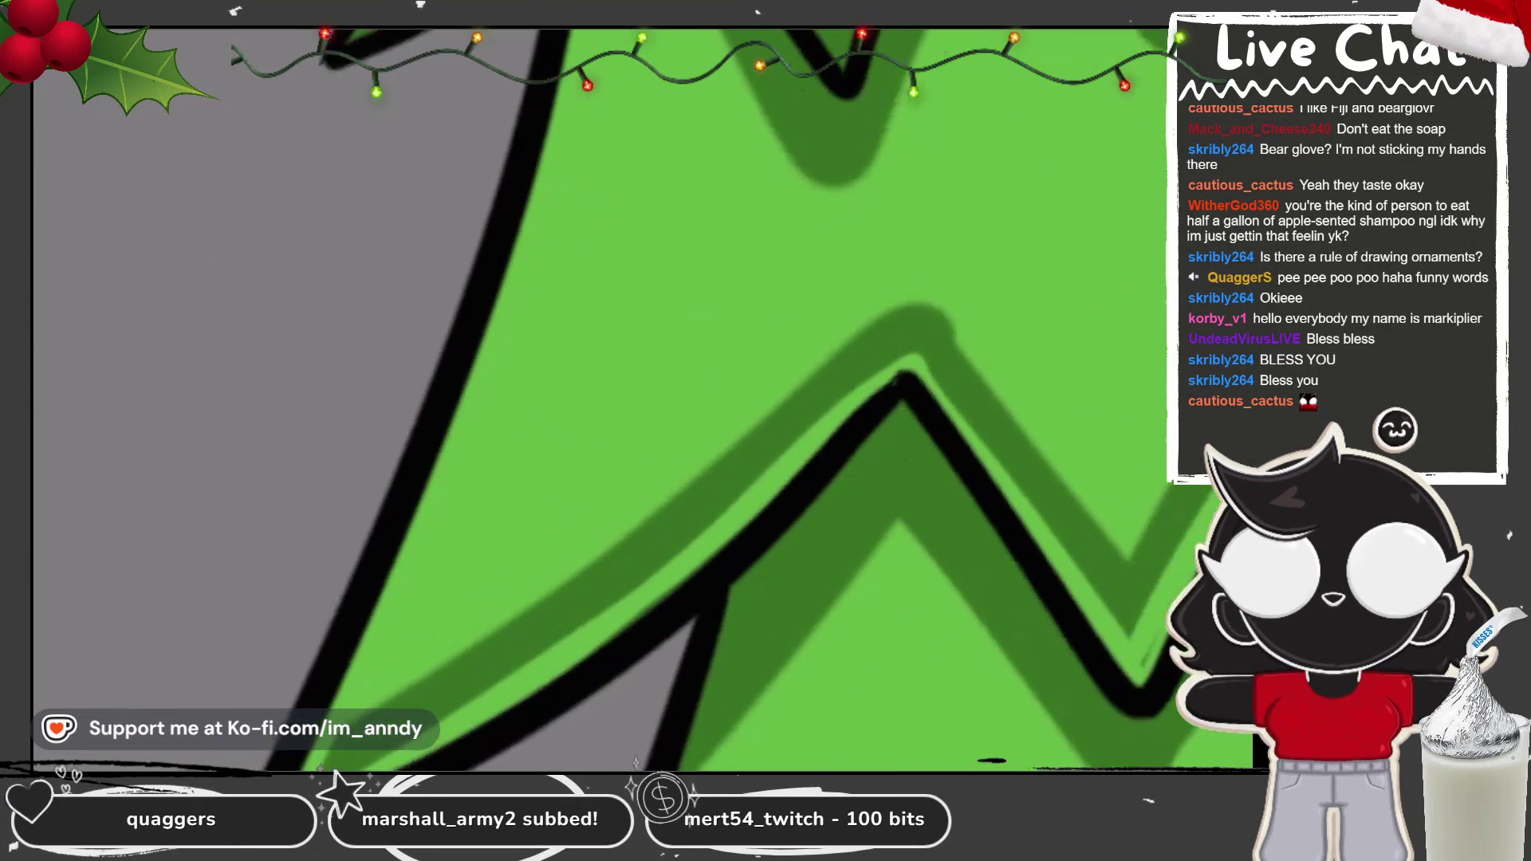
drag(470, 426, 338, 730)
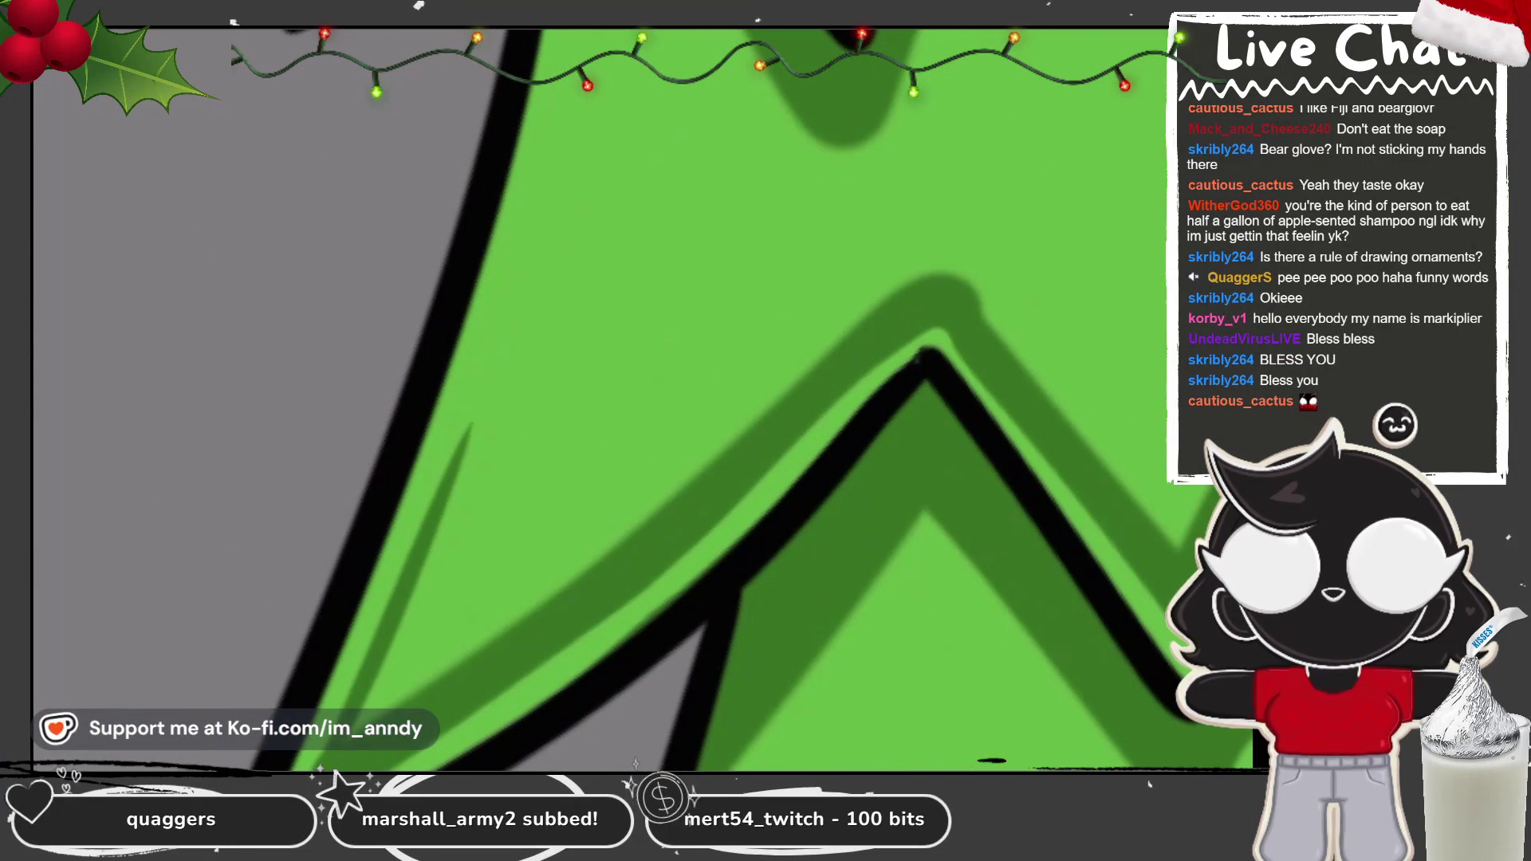
scroll(606, 399, down, 3)
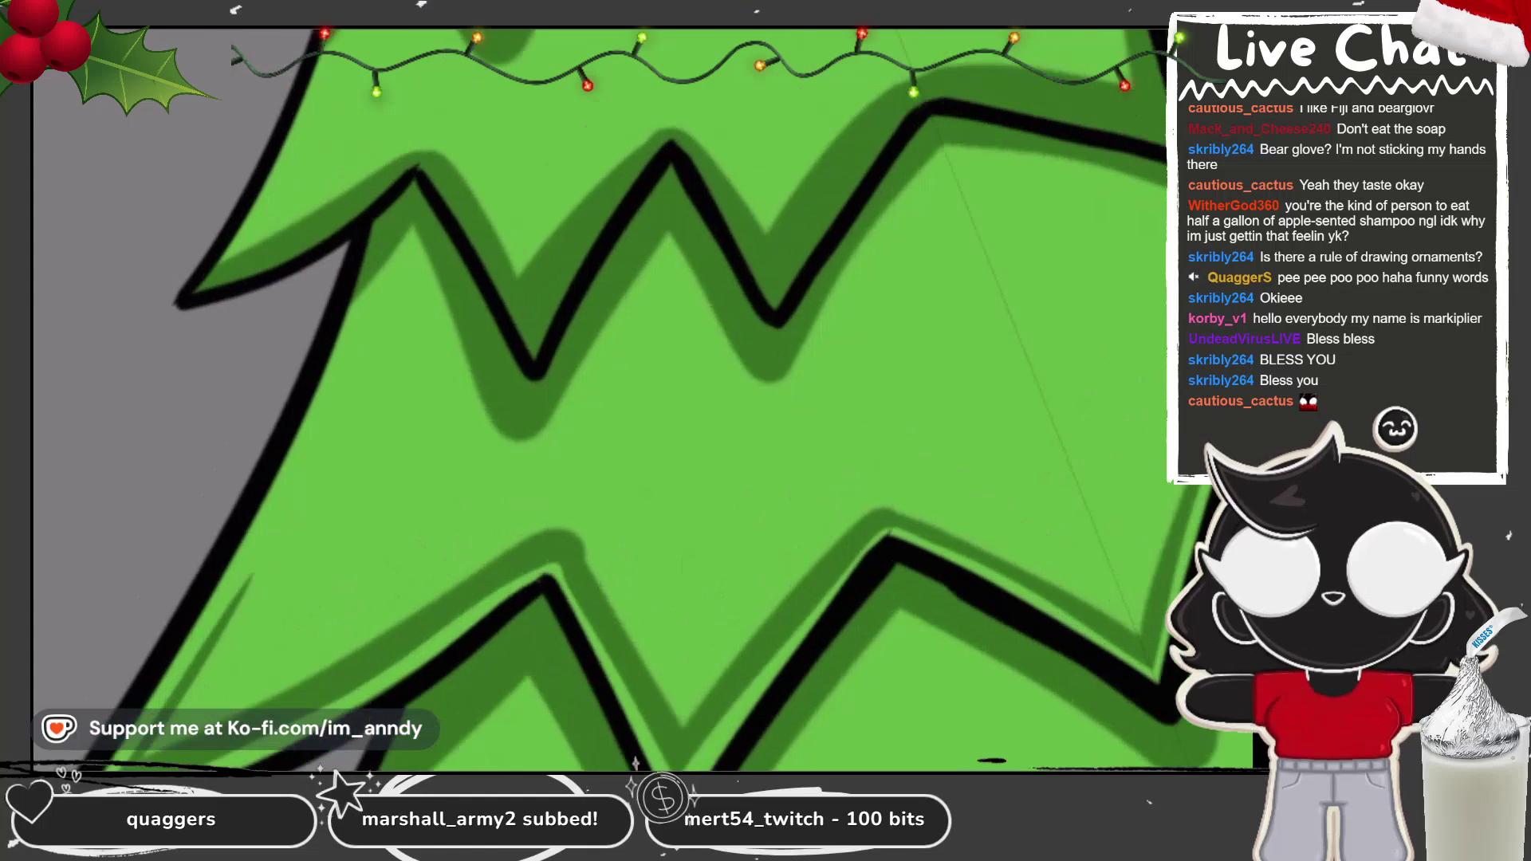
drag(370, 372, 513, 547)
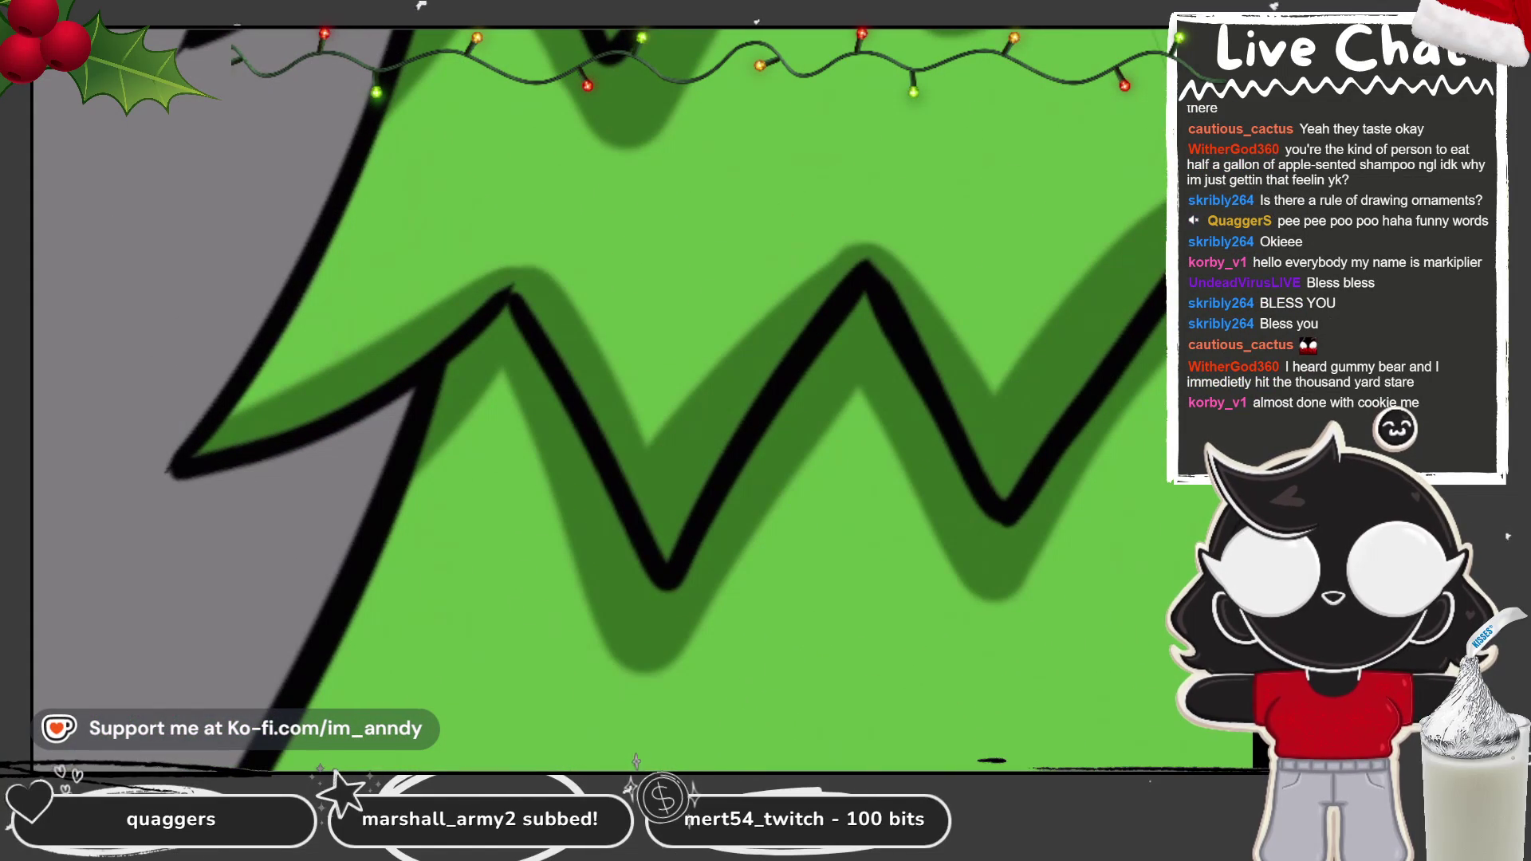
Step: Shade the spike's left edge and up over its peak in dark green, redoing a bad stroke
drag(606, 414, 622, 351)
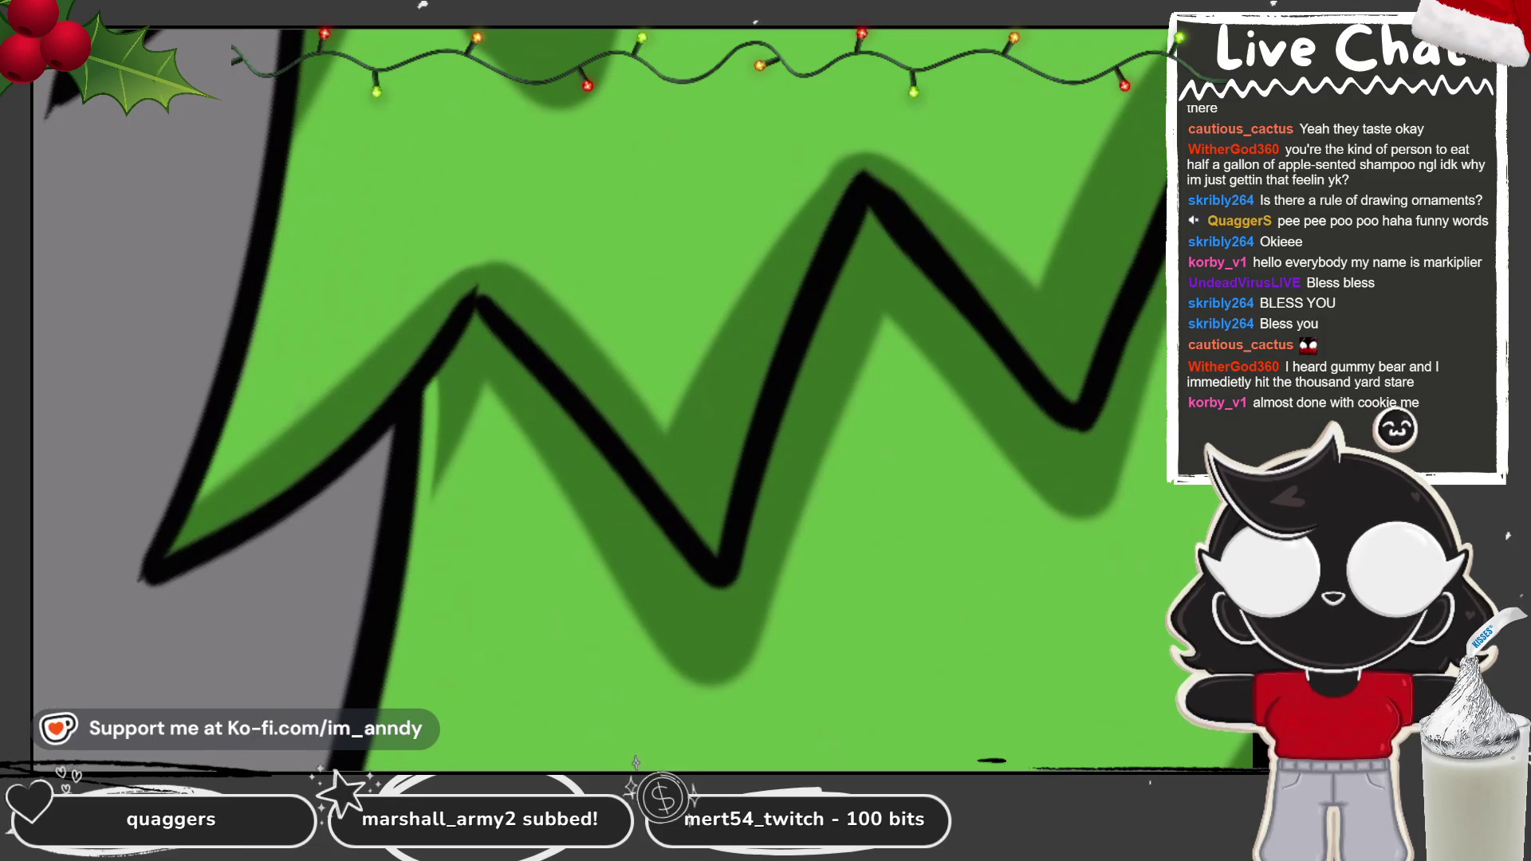
mouse_move(219, 483)
mouse_down()
mouse_move(164, 558)
mouse_move(488, 289)
mouse_up()
drag(183, 543, 442, 327)
key(ctrl+z)
mouse_move(558, 415)
mouse_down()
mouse_move(606, 351)
mouse_move(588, 386)
mouse_move(614, 303)
mouse_up()
mouse_move(56, 630)
mouse_down()
mouse_move(431, 279)
mouse_move(479, 263)
mouse_move(630, 391)
mouse_up()
Step: Shade the left spike with dark-green strokes, redrawing, darkening and softening them
drag(476, 286, 534, 411)
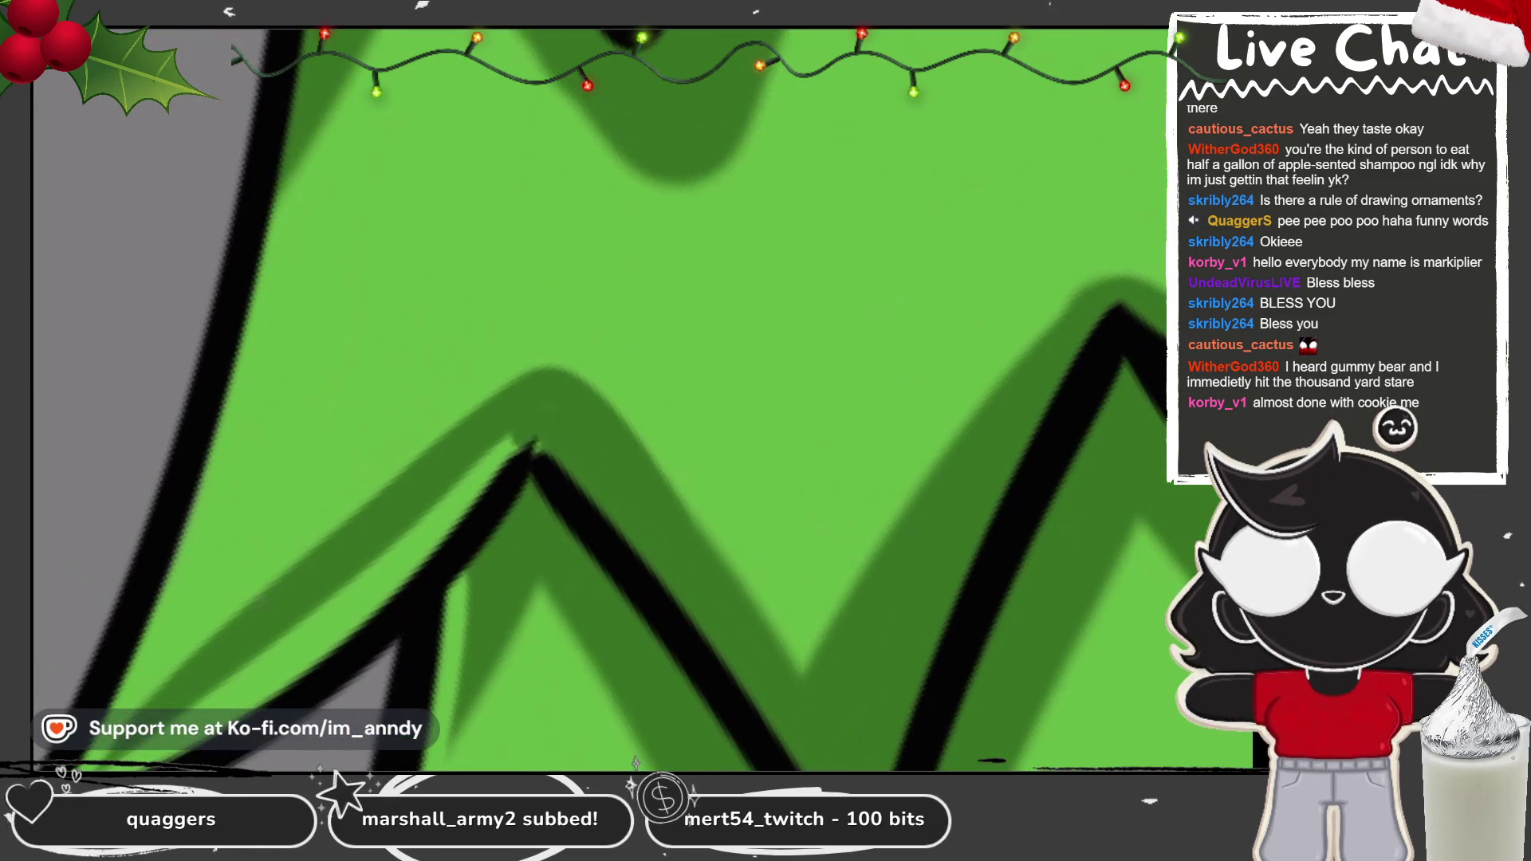
mouse_move(127, 718)
mouse_down()
mouse_move(272, 470)
mouse_move(160, 414)
mouse_up()
key(ctrl+z)
drag(248, 398, 136, 710)
key(ctrl+z)
drag(271, 375, 131, 714)
drag(239, 435, 127, 698)
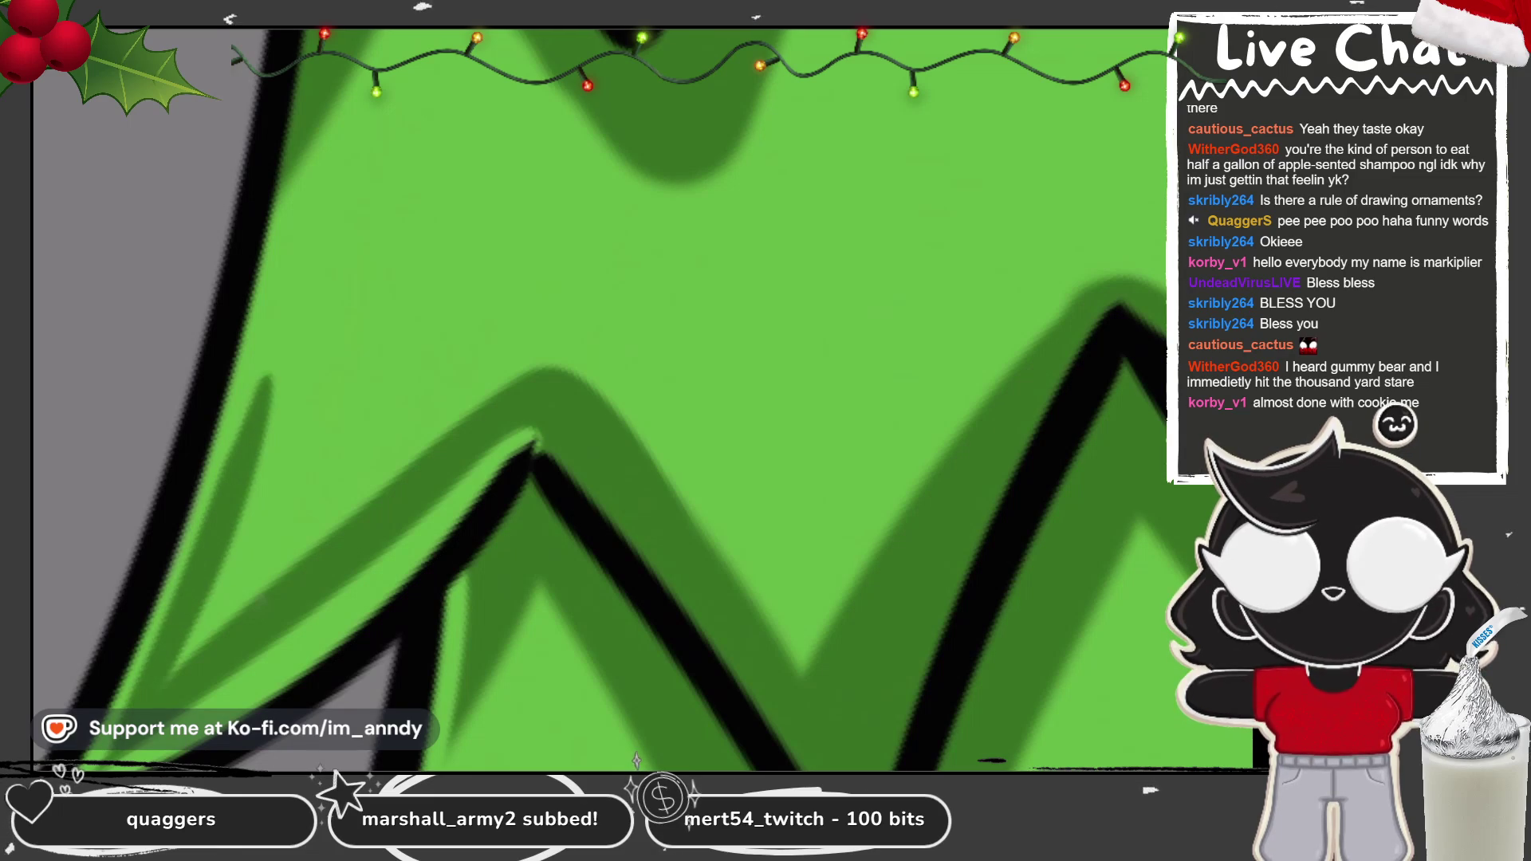
drag(271, 406, 176, 650)
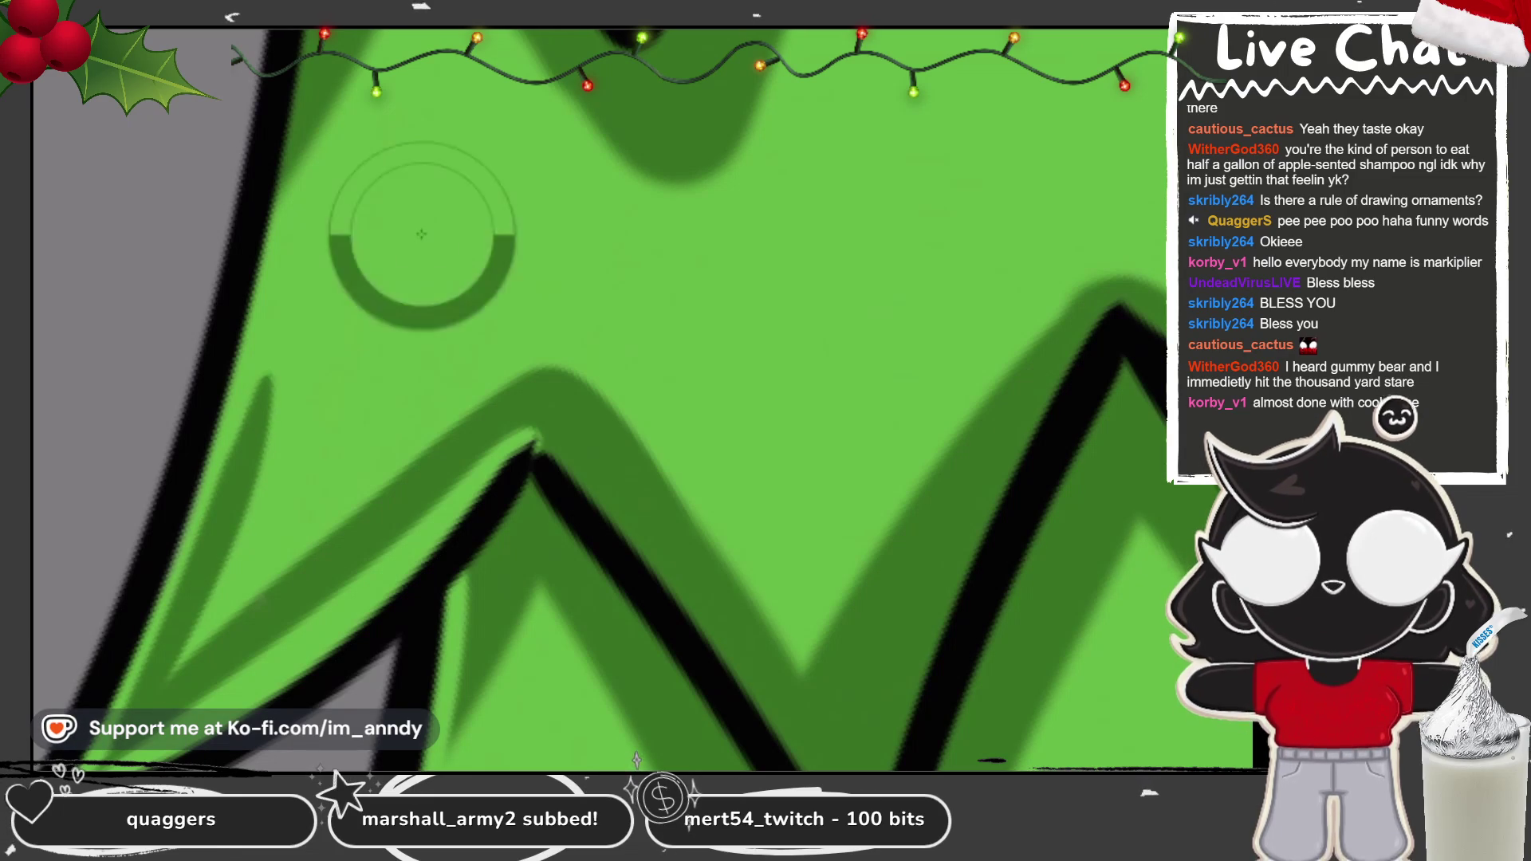
drag(272, 375, 204, 610)
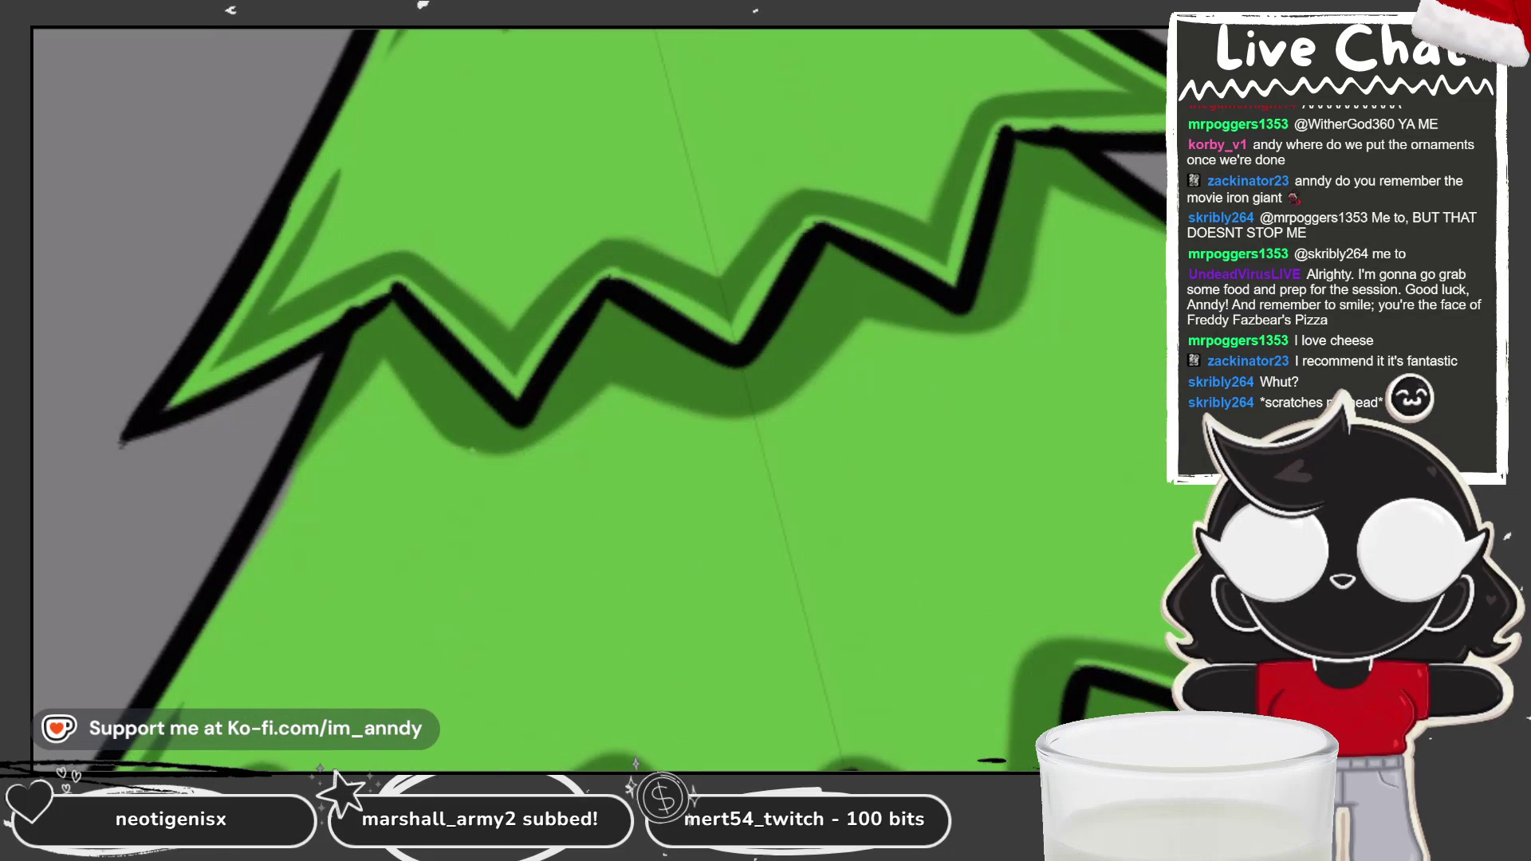
Step: Paint dark-green shading strokes beneath a tier's zigzag edge
drag(415, 395, 510, 494)
drag(1045, 196, 997, 367)
drag(494, 459, 523, 415)
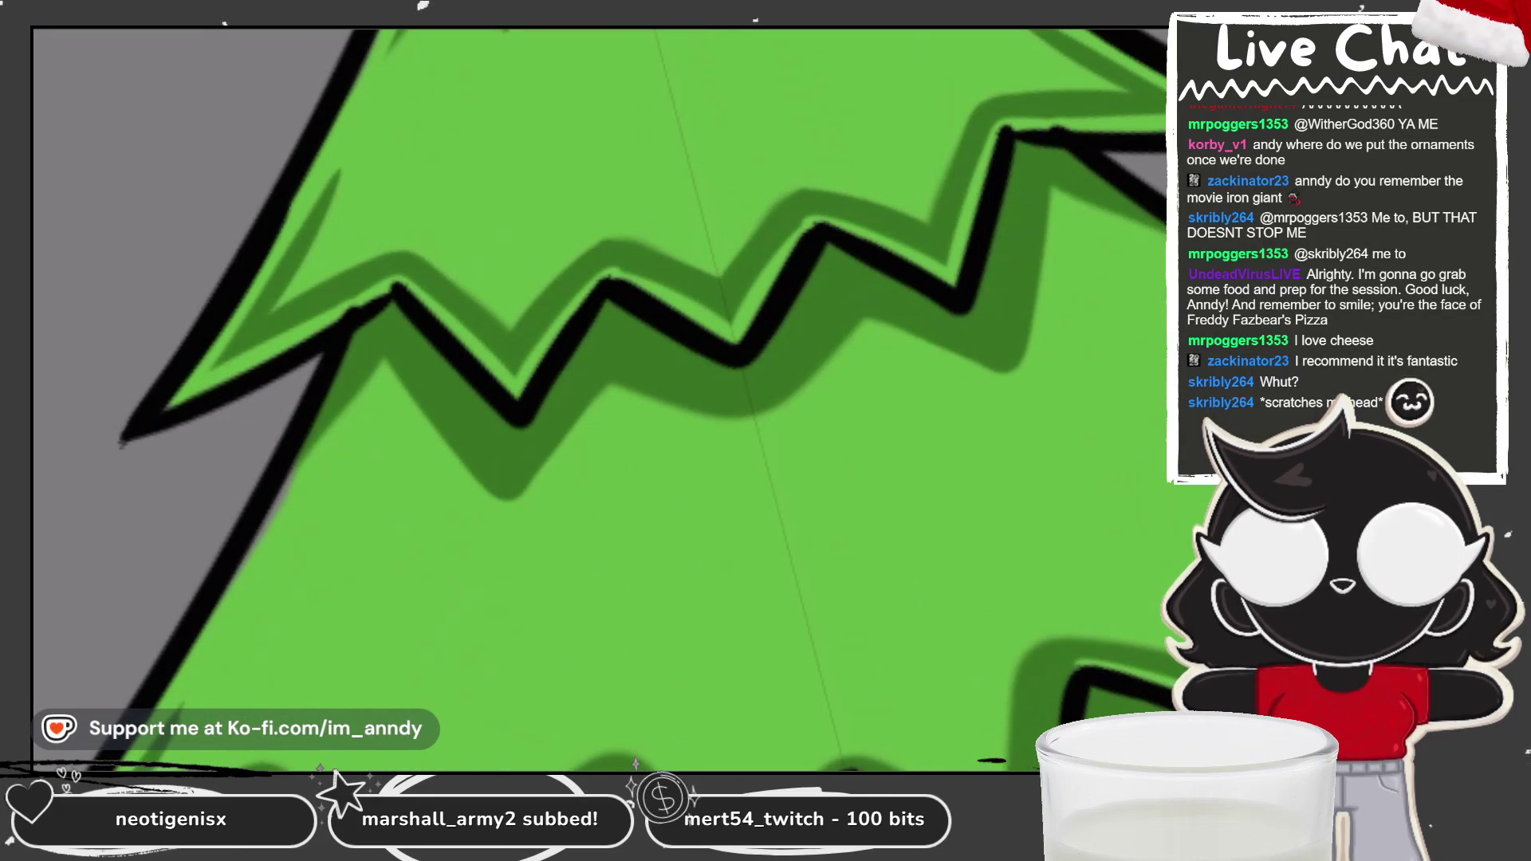
Step: Check Layer 3's options in the layers list, then return to the canvas
click(1149, 30)
click(809, 160)
click(319, 559)
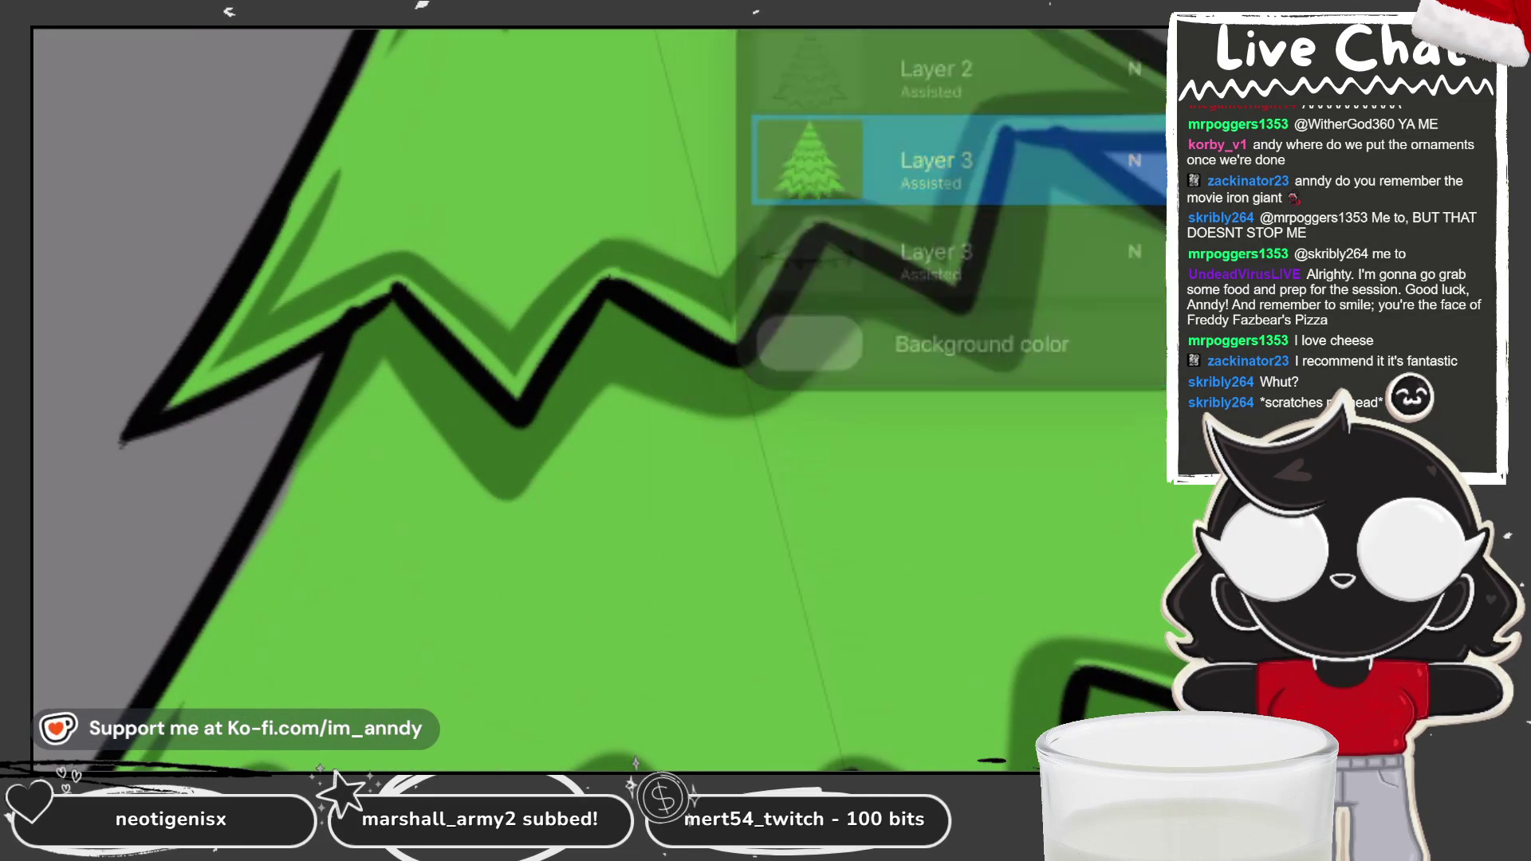
Step: Extend the dark shading under the zigzag and zoom around to review the whole tree
drag(757, 423, 797, 410)
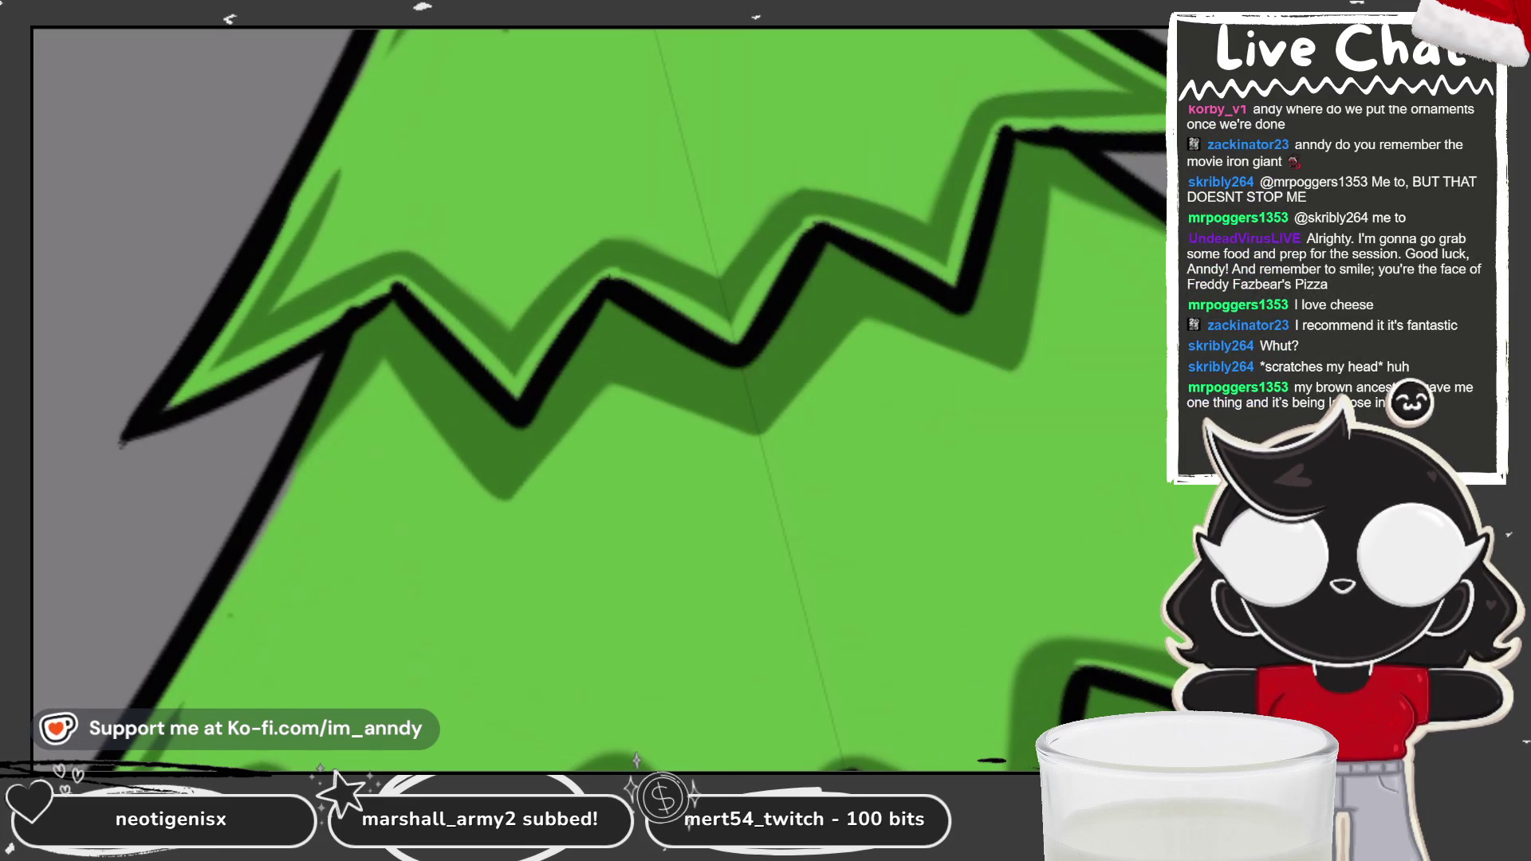
scroll(598, 398, down, 3)
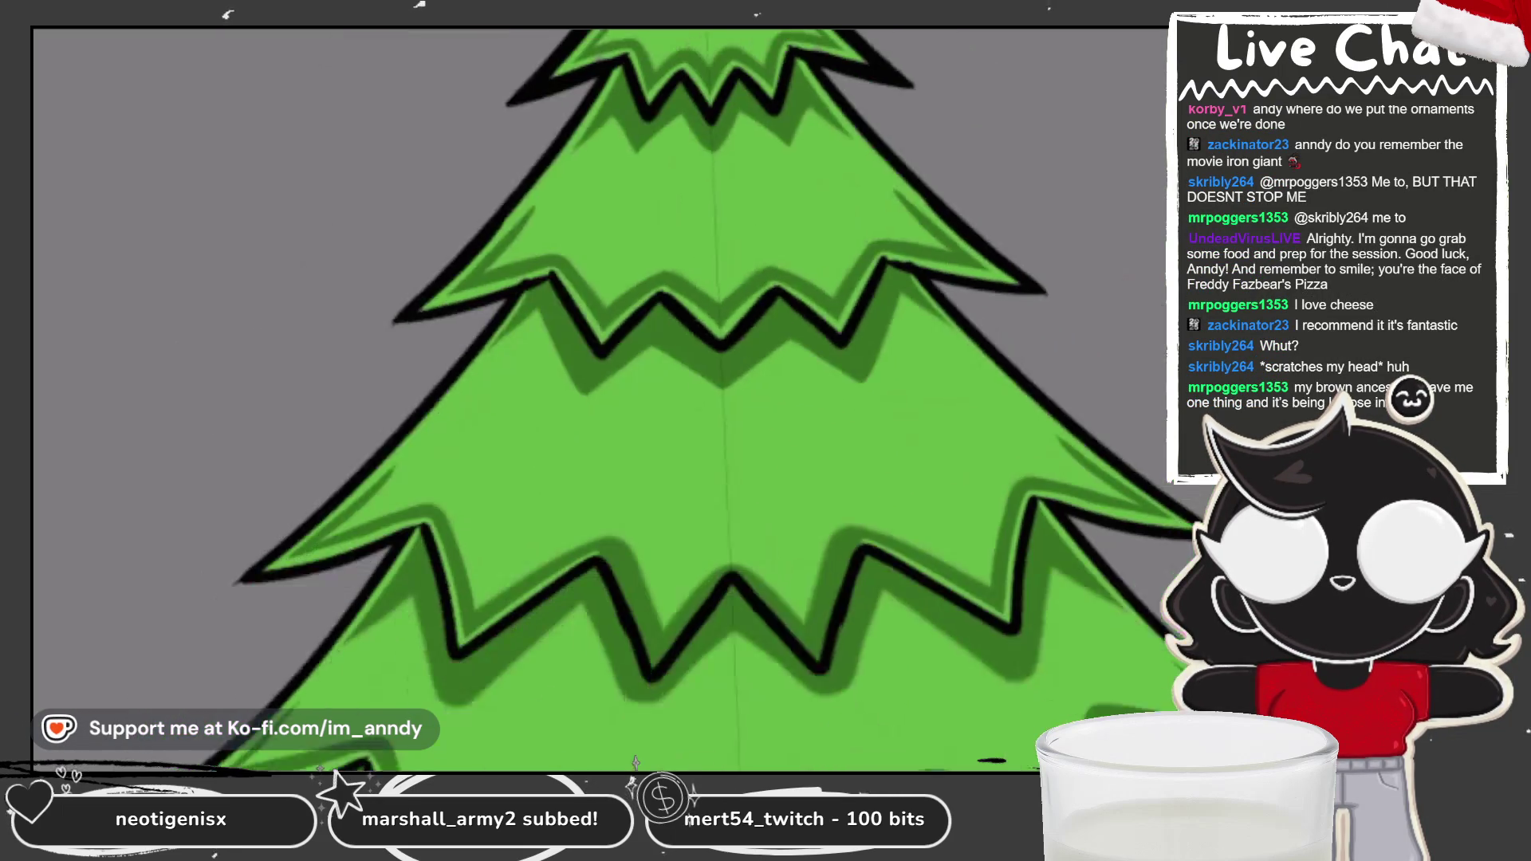
scroll(598, 399, up, 3)
scroll(590, 359, down, 2)
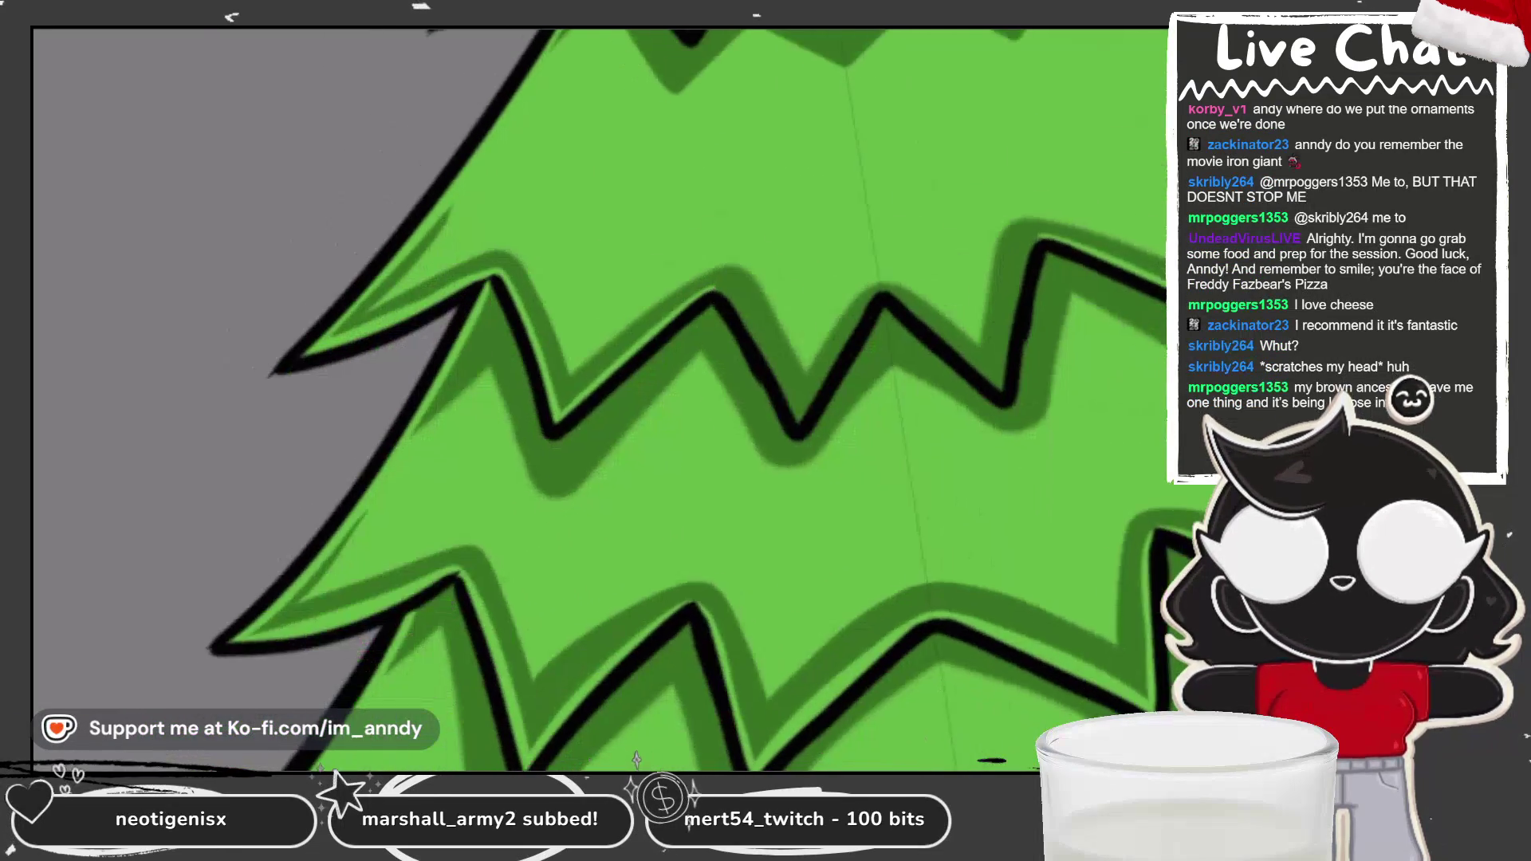
scroll(1061, 127, up, 1)
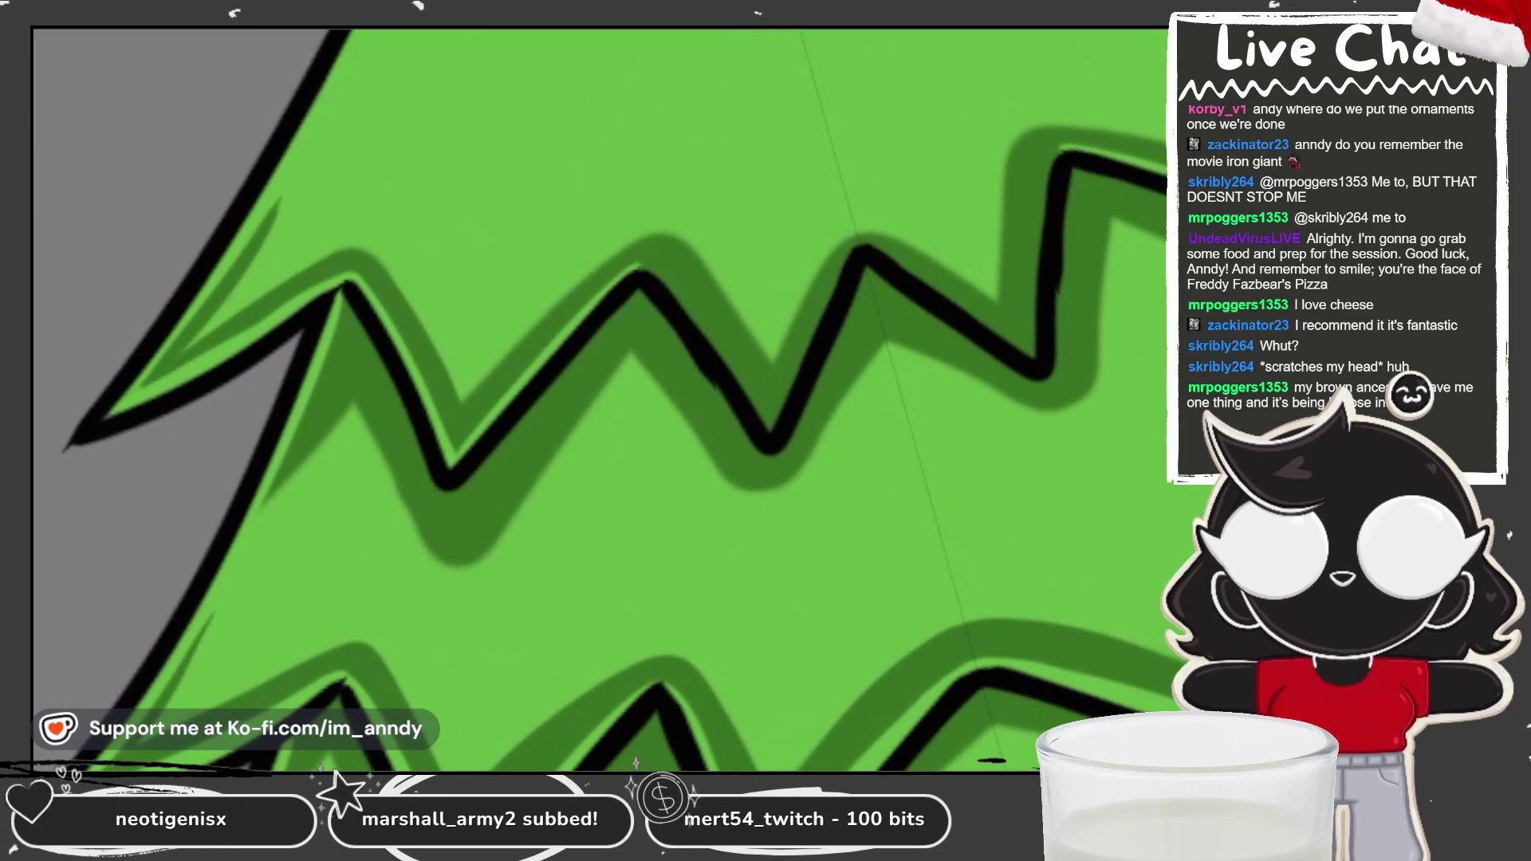
scroll(598, 399, down, 2)
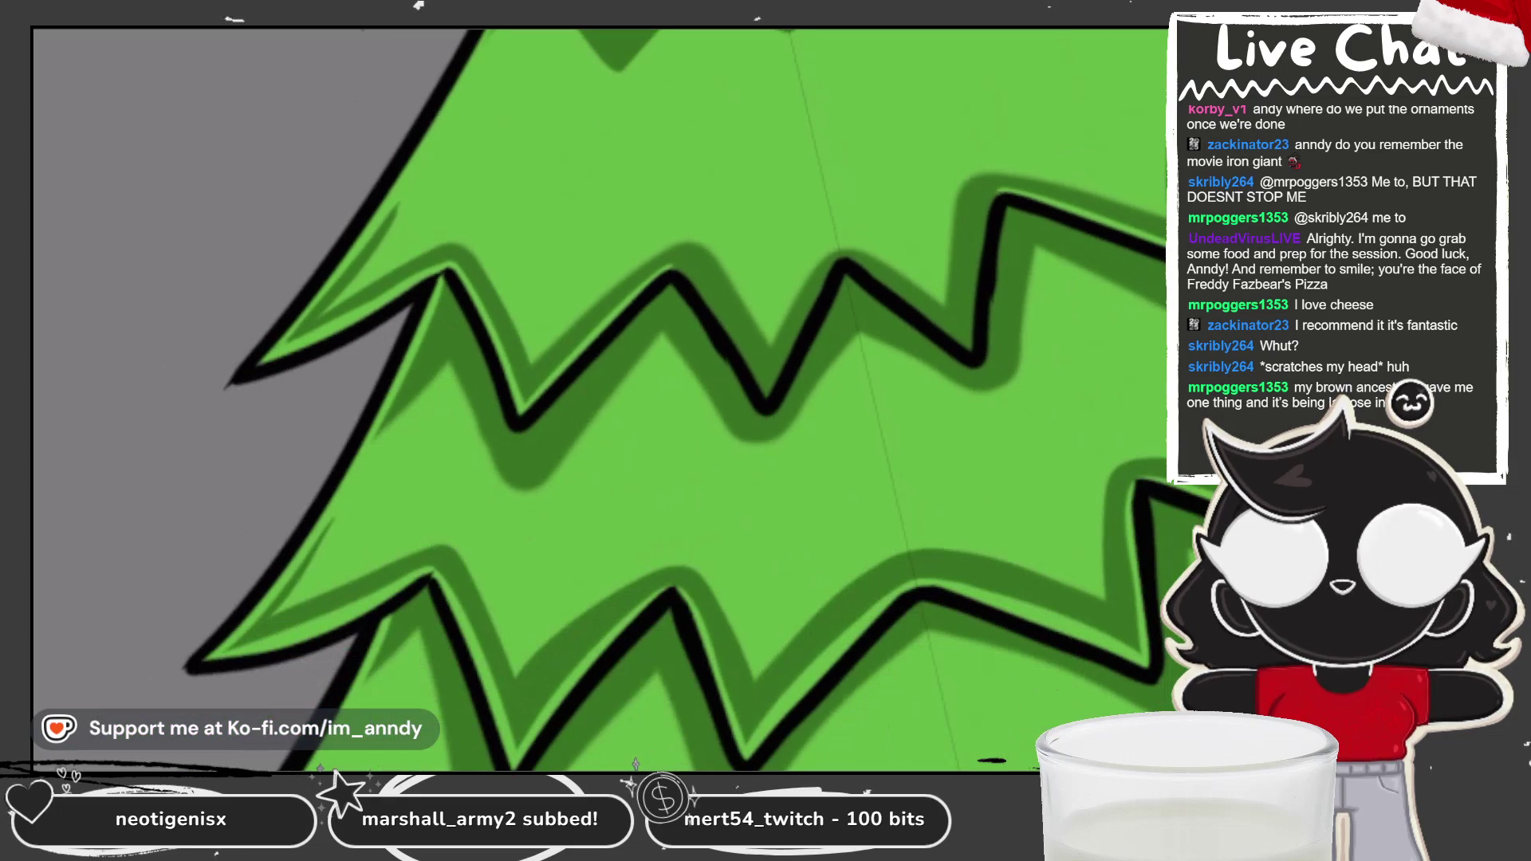
scroll(598, 399, up, 3)
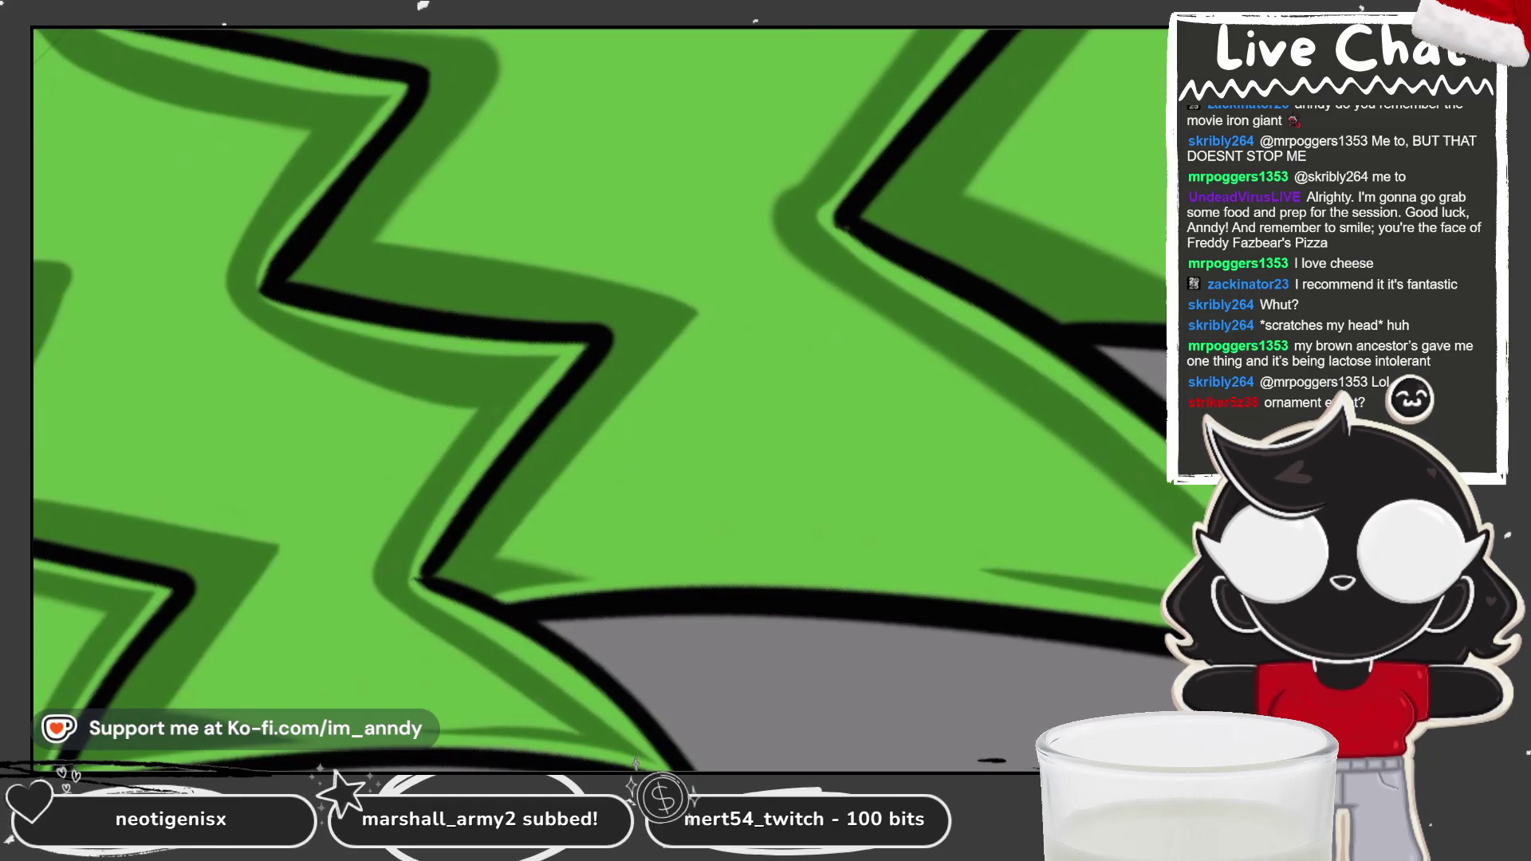
scroll(598, 398, up, 3)
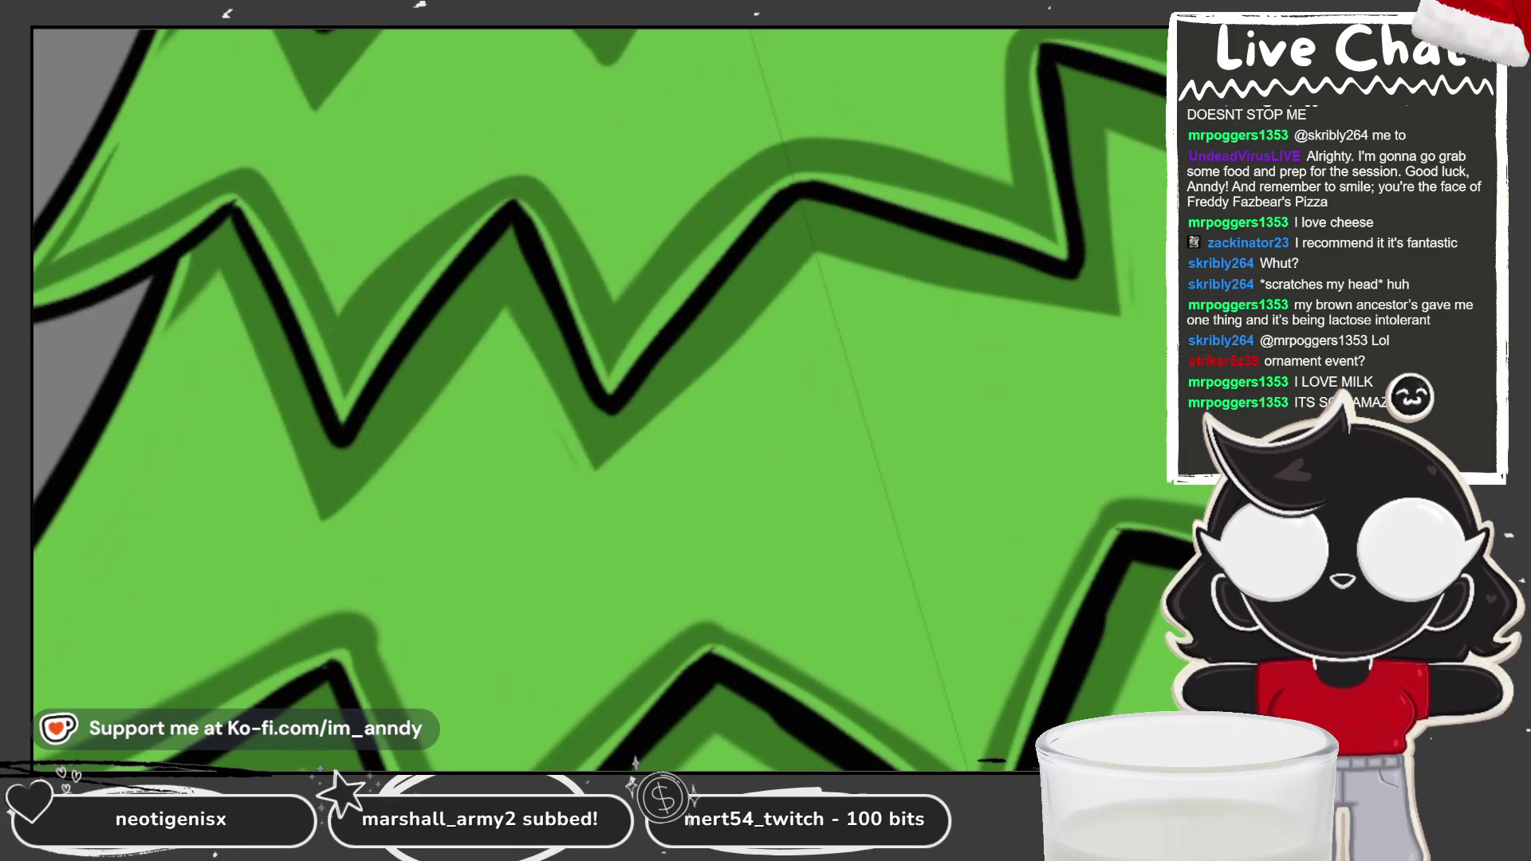
scroll(598, 398, up, 3)
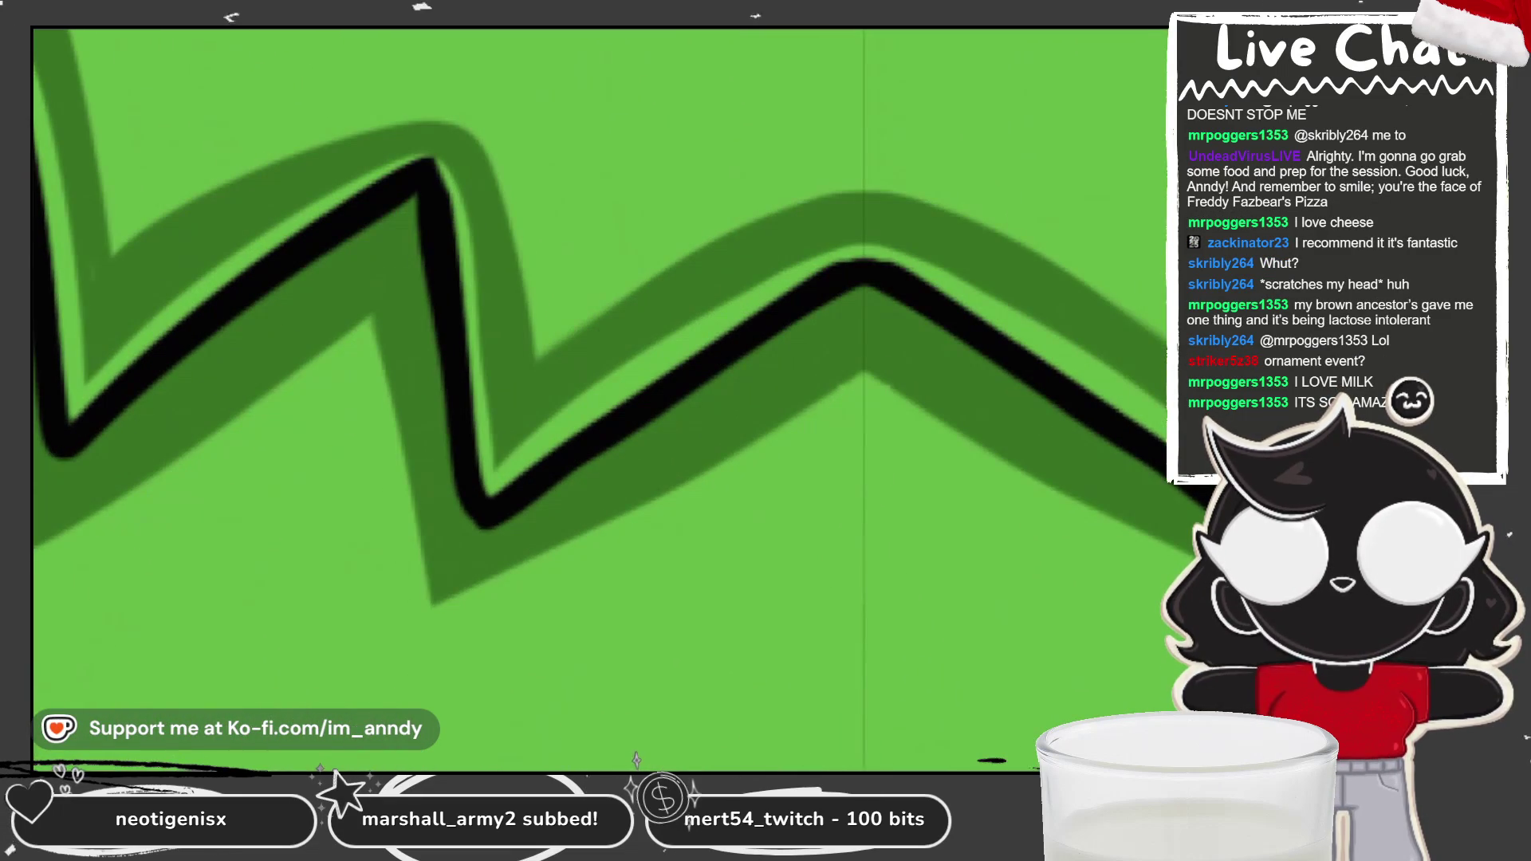
scroll(598, 398, down, 3)
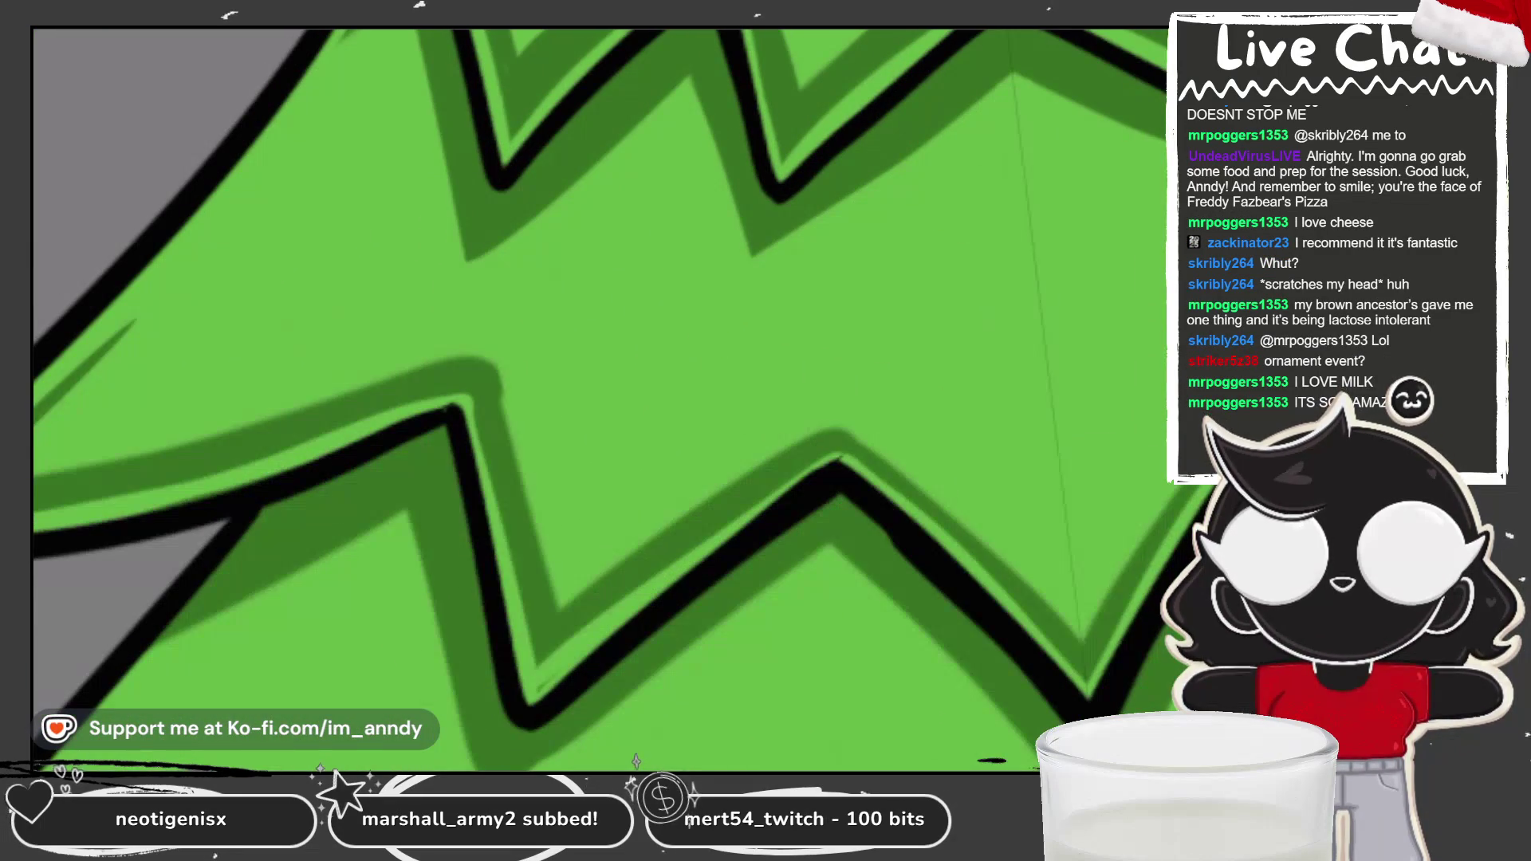
scroll(598, 398, up, 3)
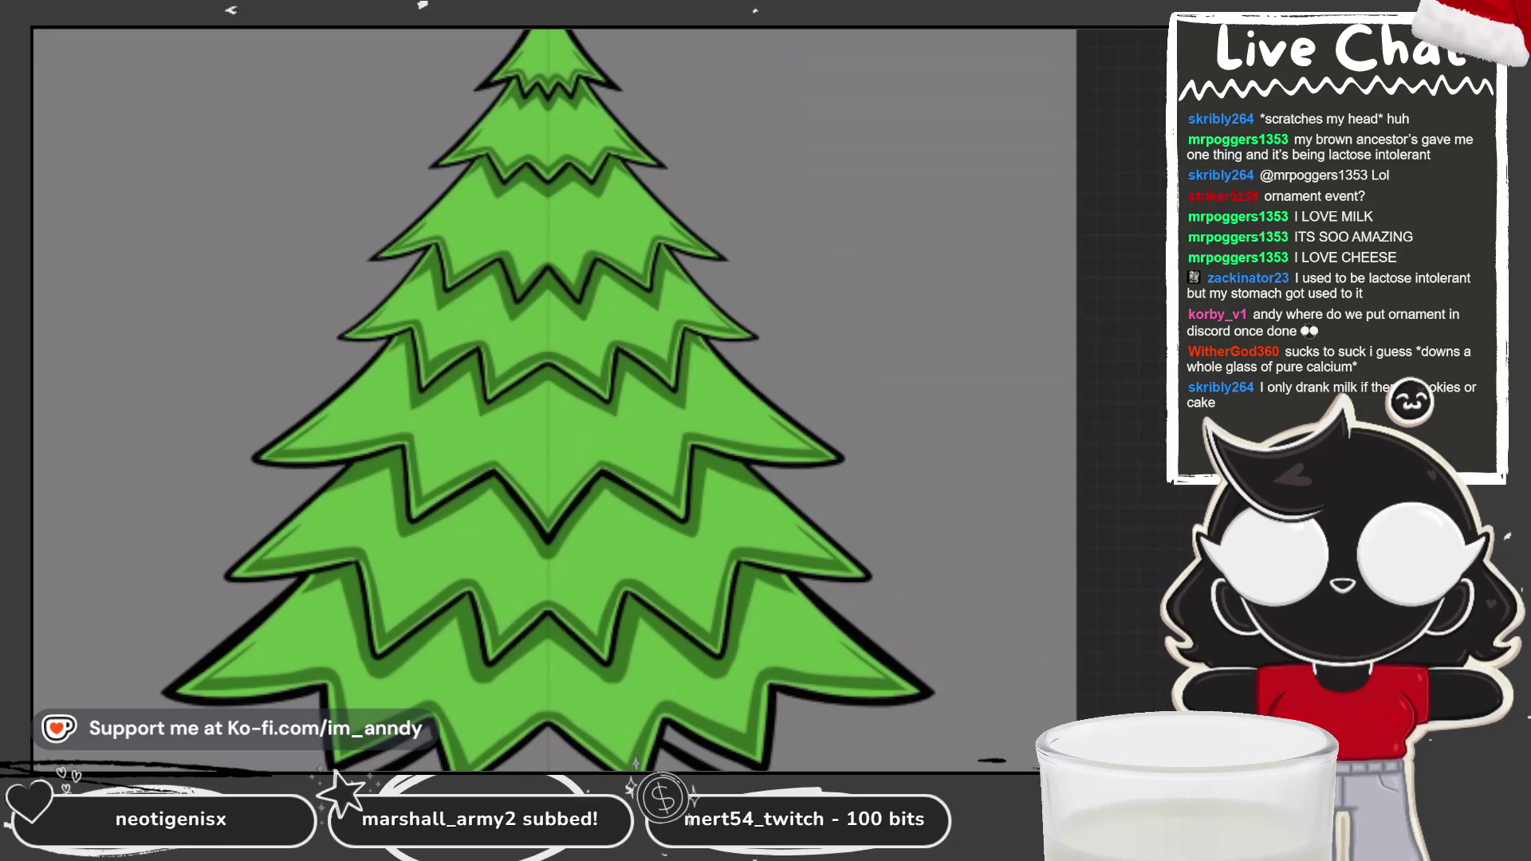
Step: Extend the dark-green shading along a branch near the tree's base
scroll(558, 399, up, 10)
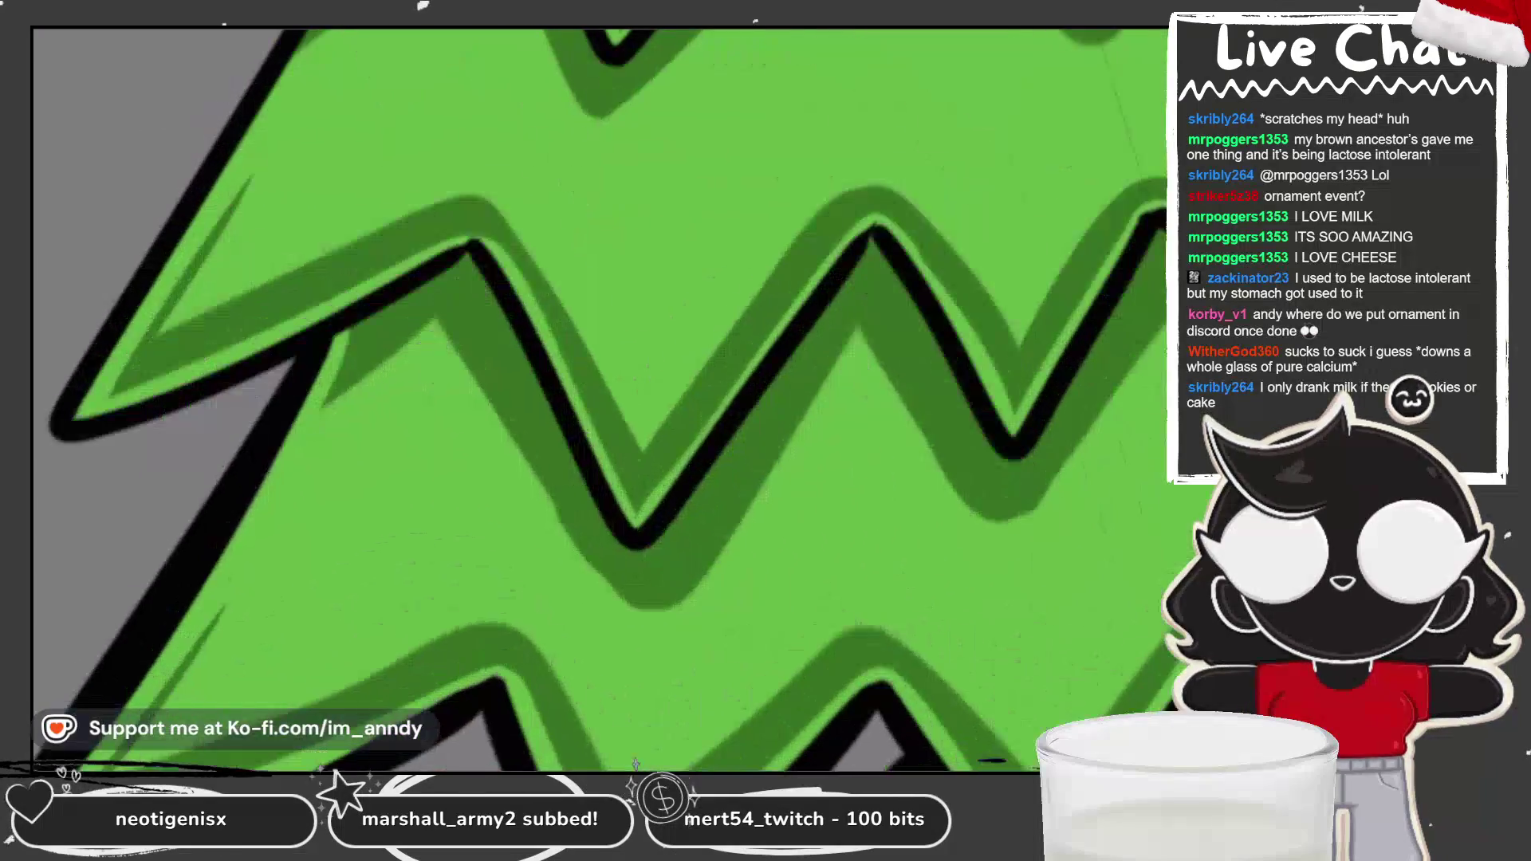
scroll(598, 399, down, 5)
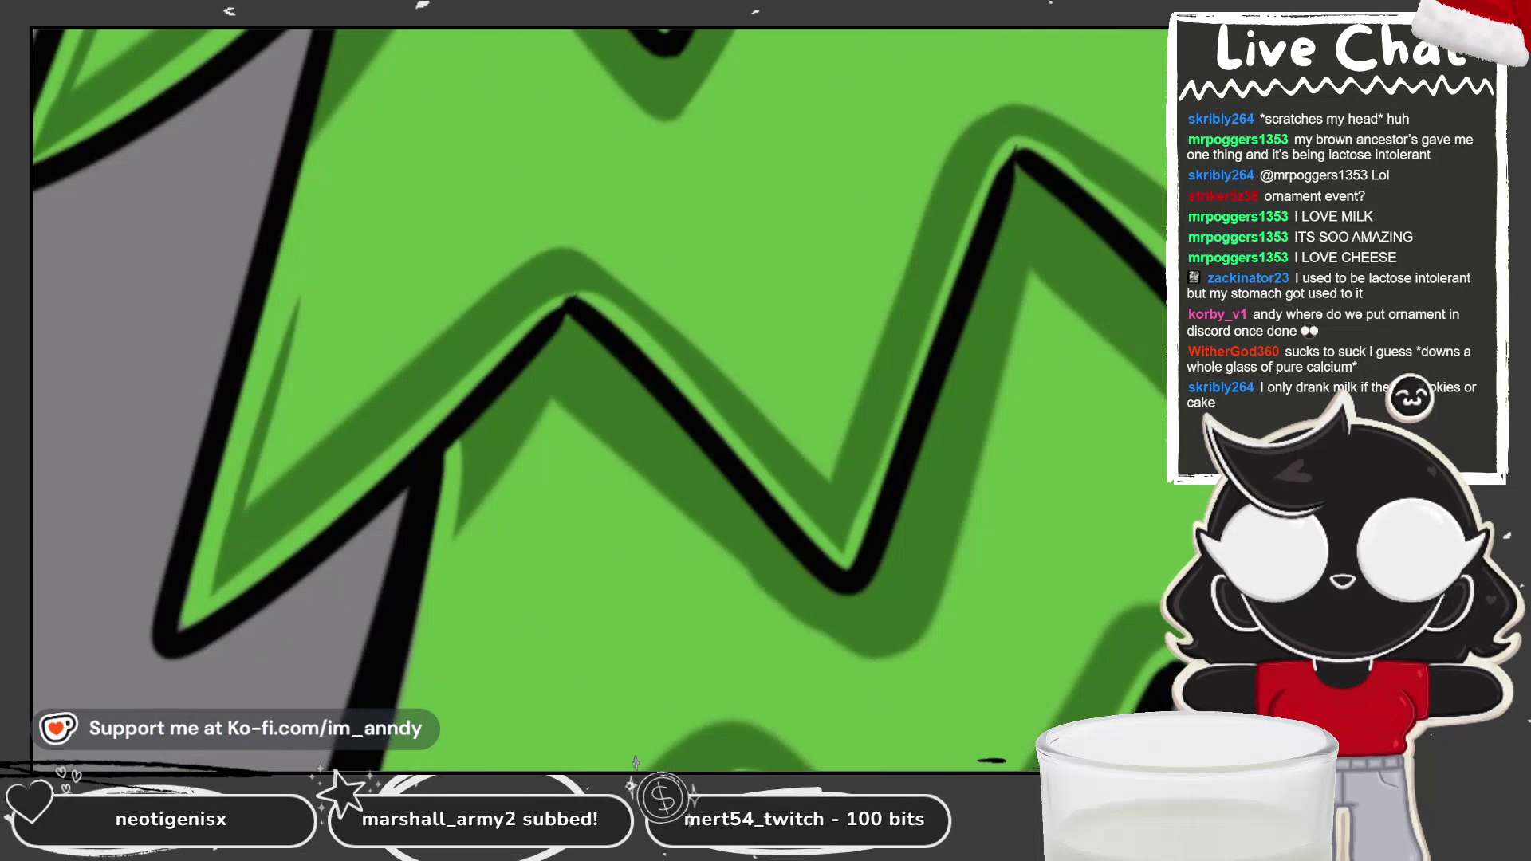
scroll(598, 399, up, 5)
scroll(598, 399, up, 2)
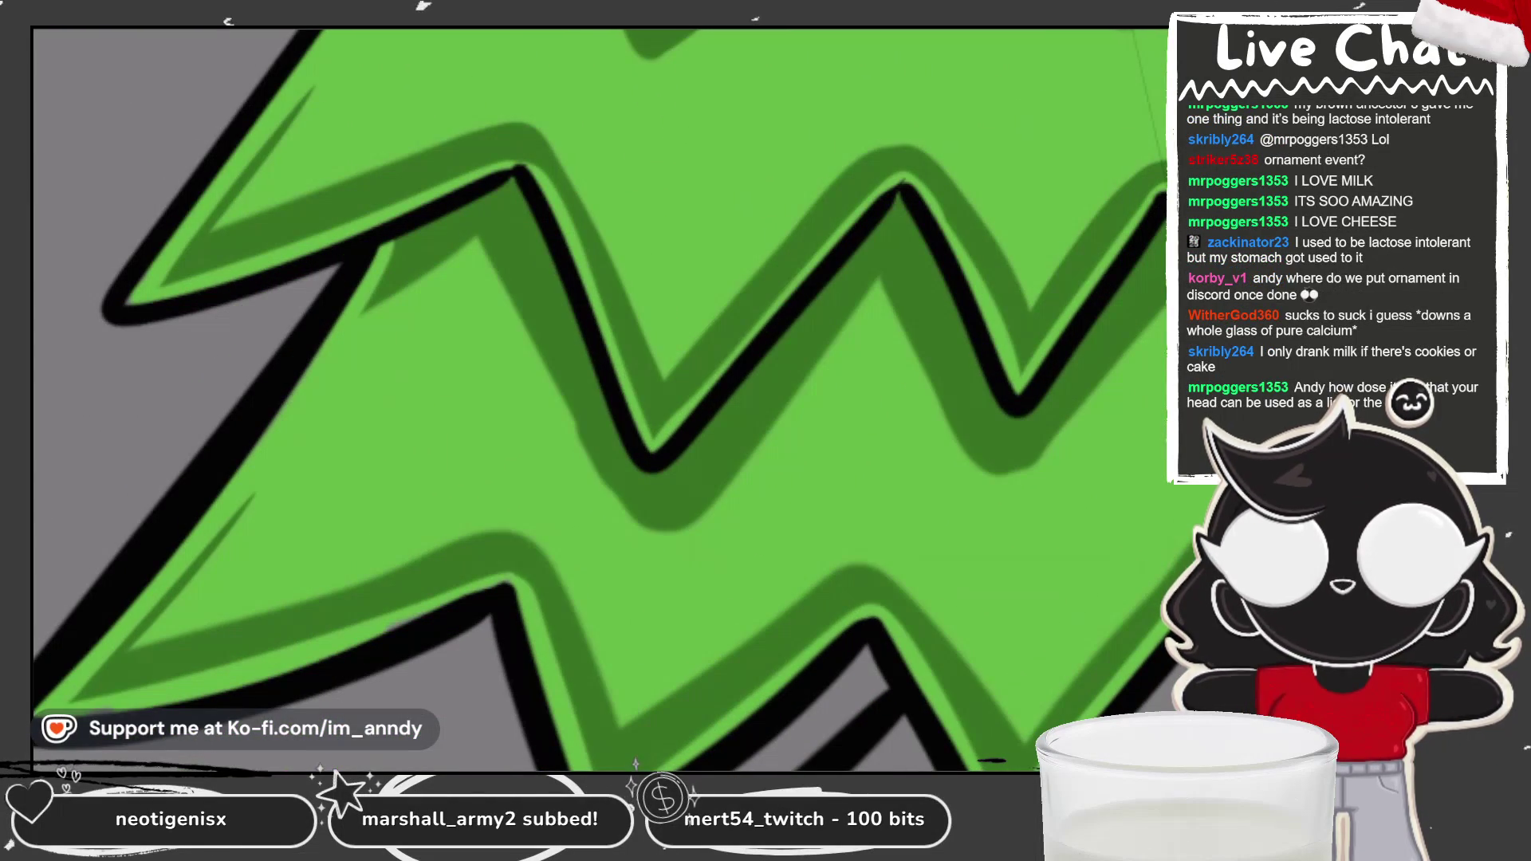
drag(630, 527, 670, 554)
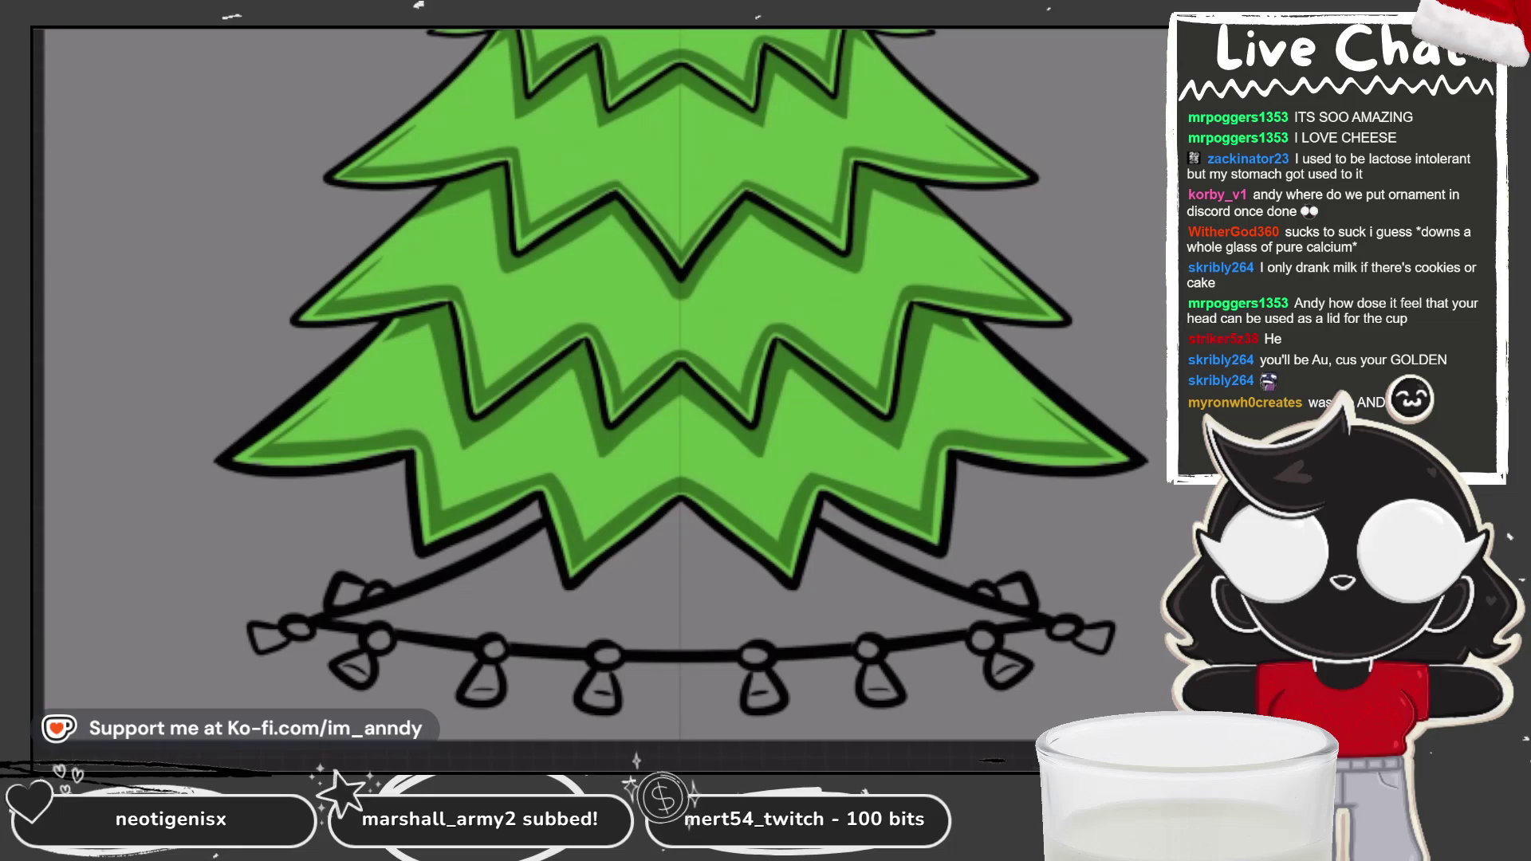
Step: Fit the whole tree in view, then zoom in close on the top tier
key(ctrl+minus)
scroll(670, 363, up, 1)
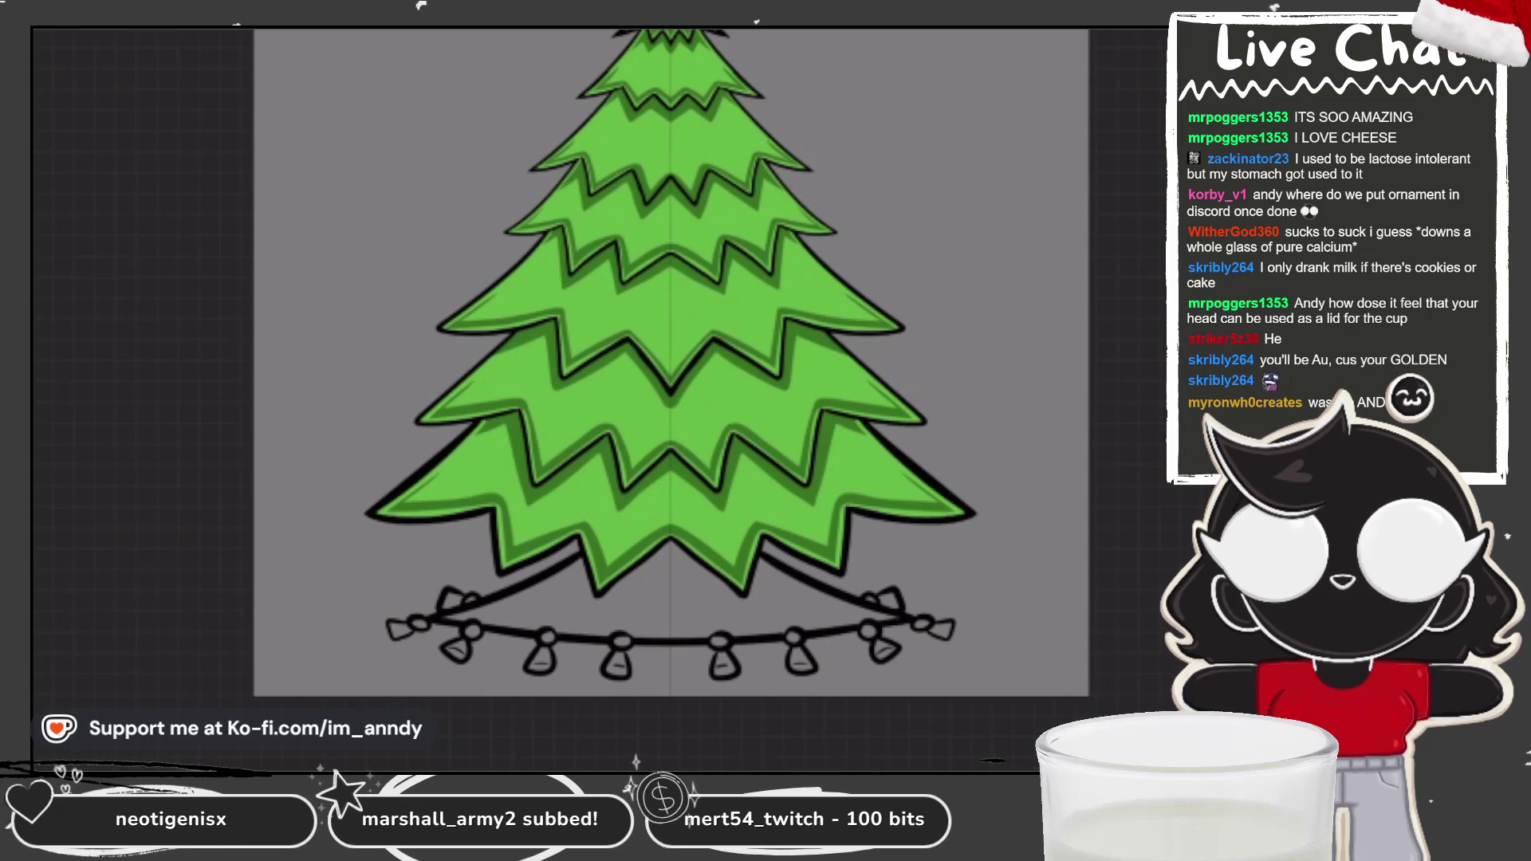
scroll(694, 48, up, 10)
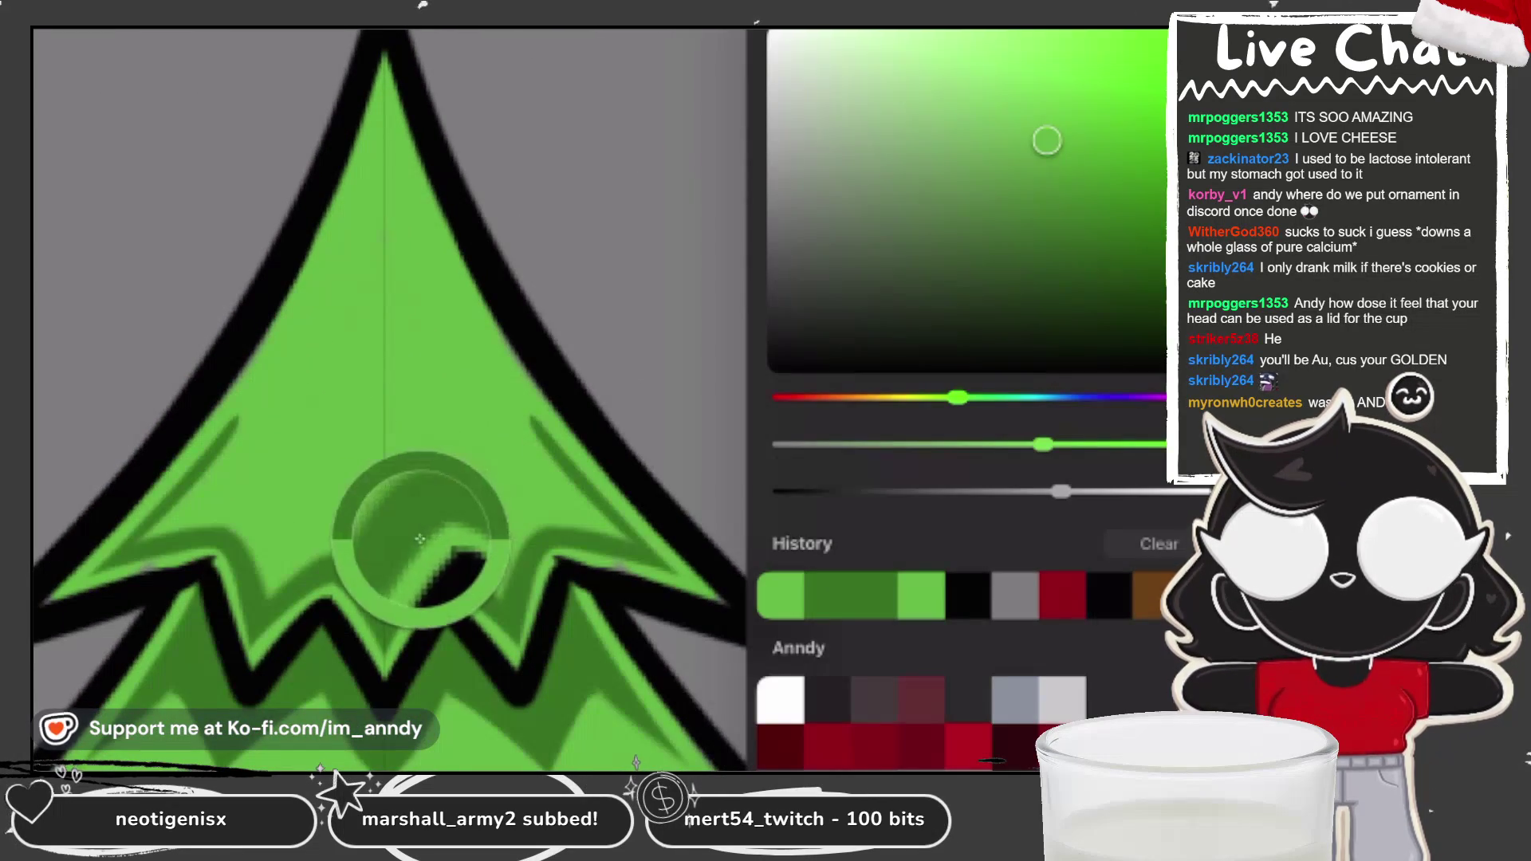
Step: Shade both sides of the tree's tip with short dark-green strokes and sample the tree's green
mouse_move(374, 164)
mouse_down()
mouse_move(235, 427)
mouse_move(533, 422)
mouse_up()
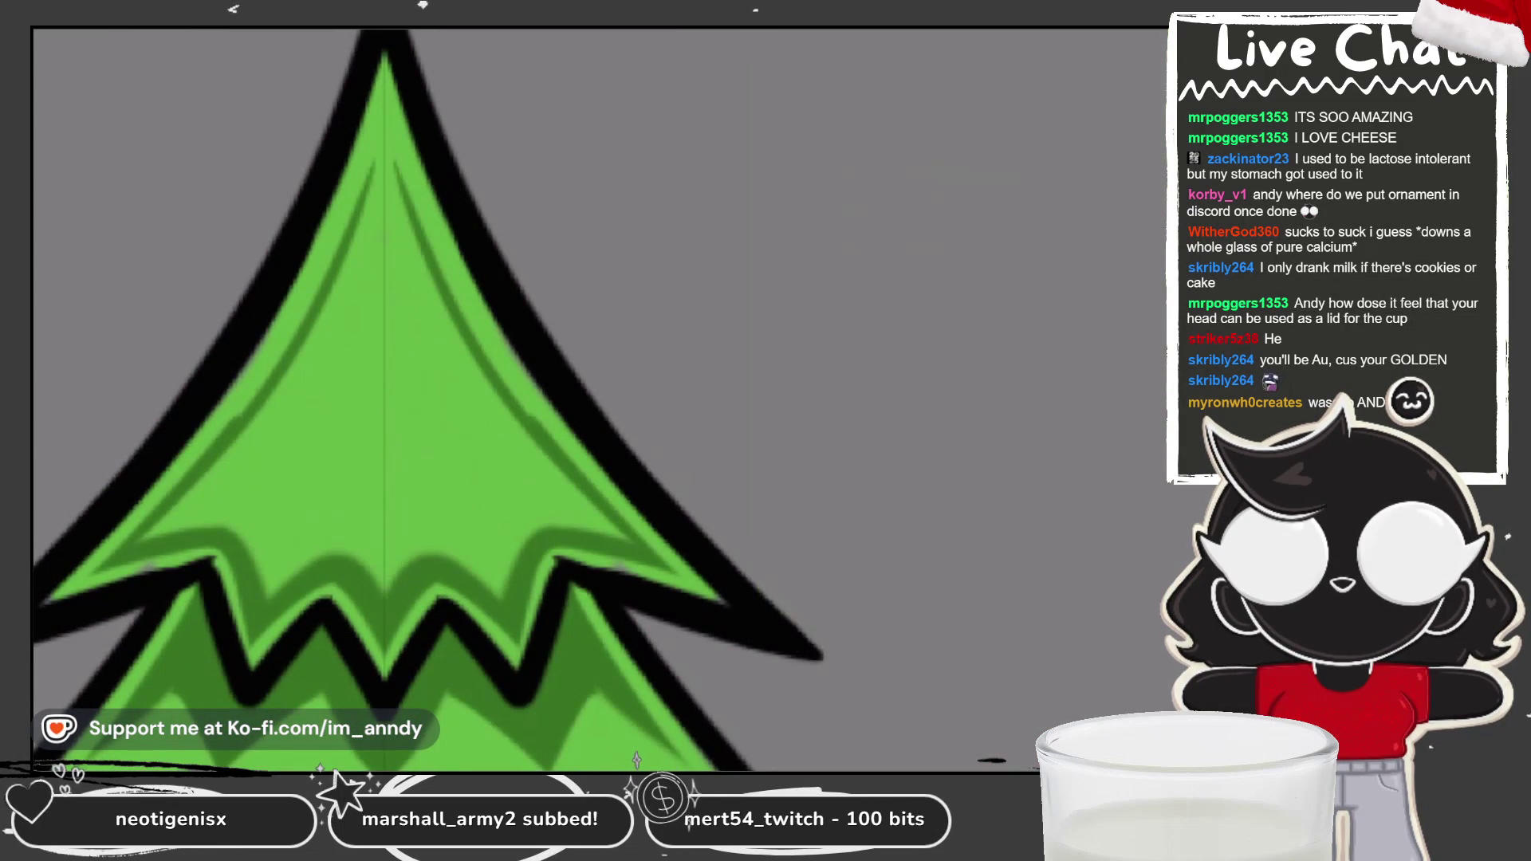
key(ctrl+z)
key(ctrl+z)
drag(299, 321, 218, 435)
drag(469, 323, 550, 436)
scroll(494, 399, up, 1)
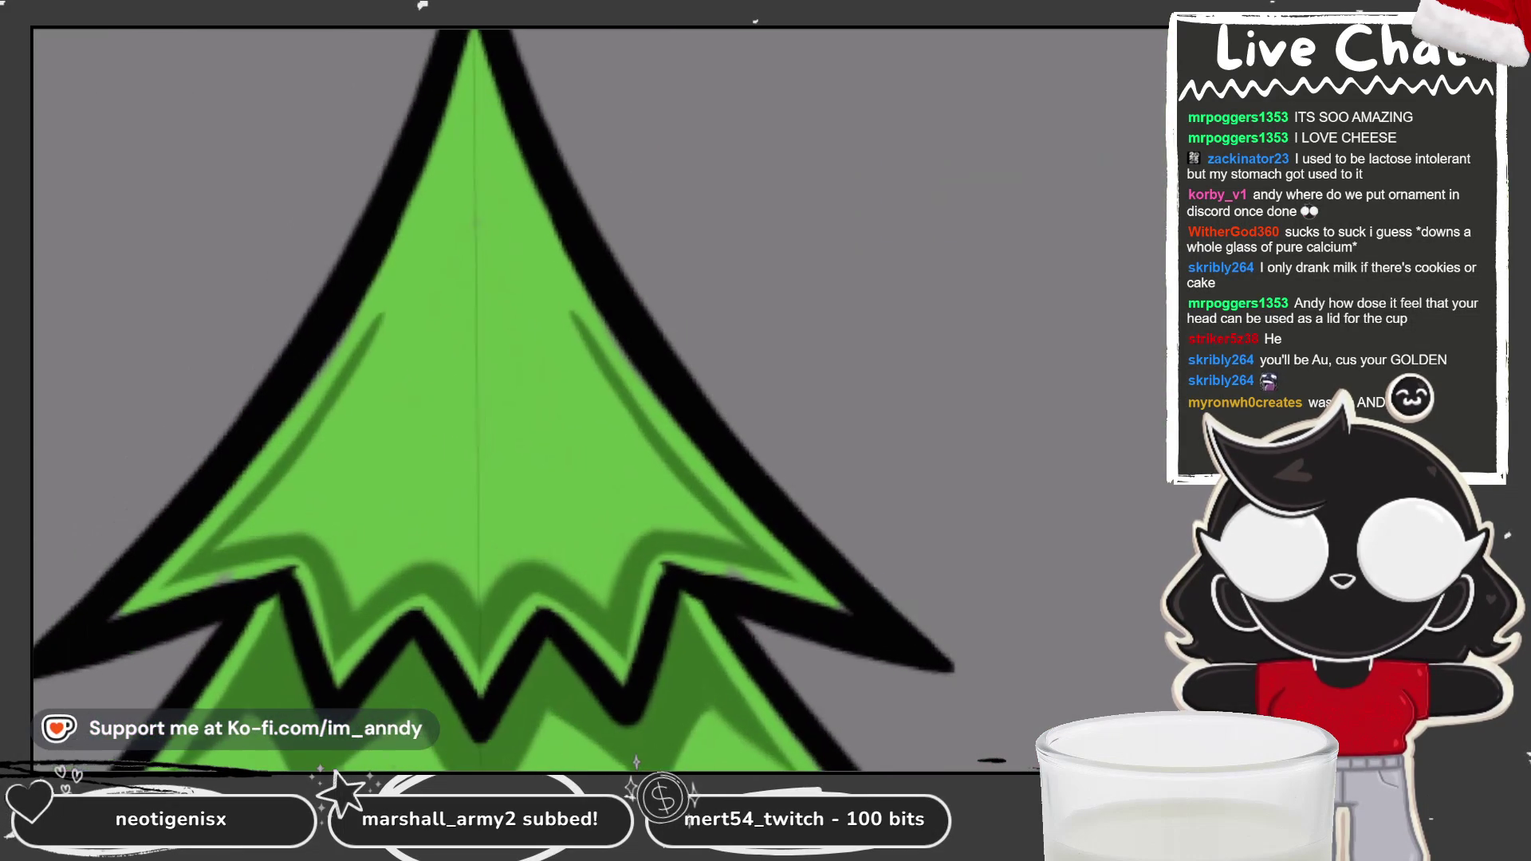
scroll(510, 399, down, 2)
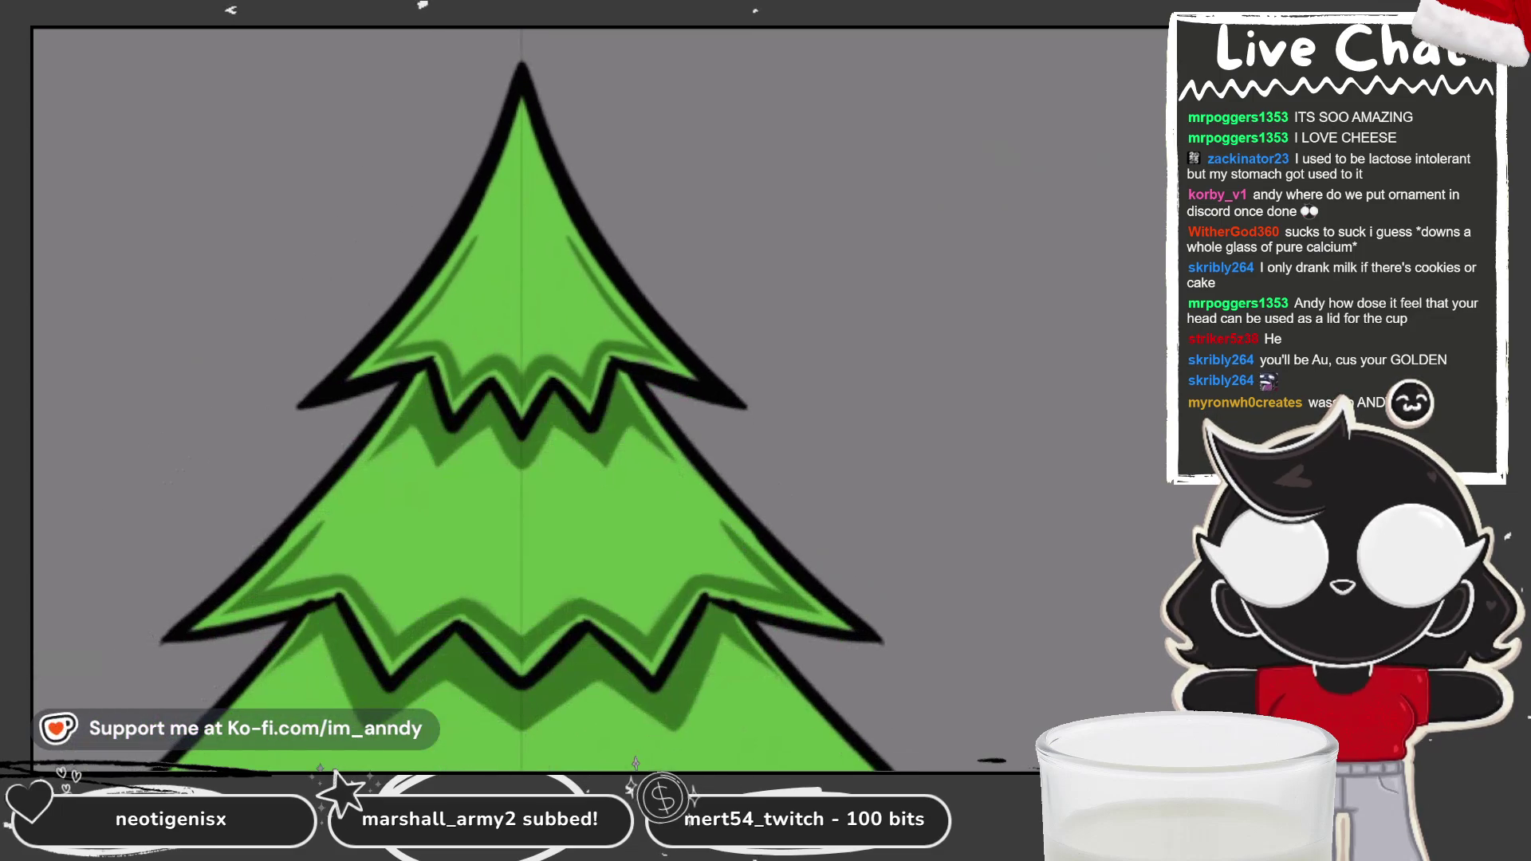
click(560, 378)
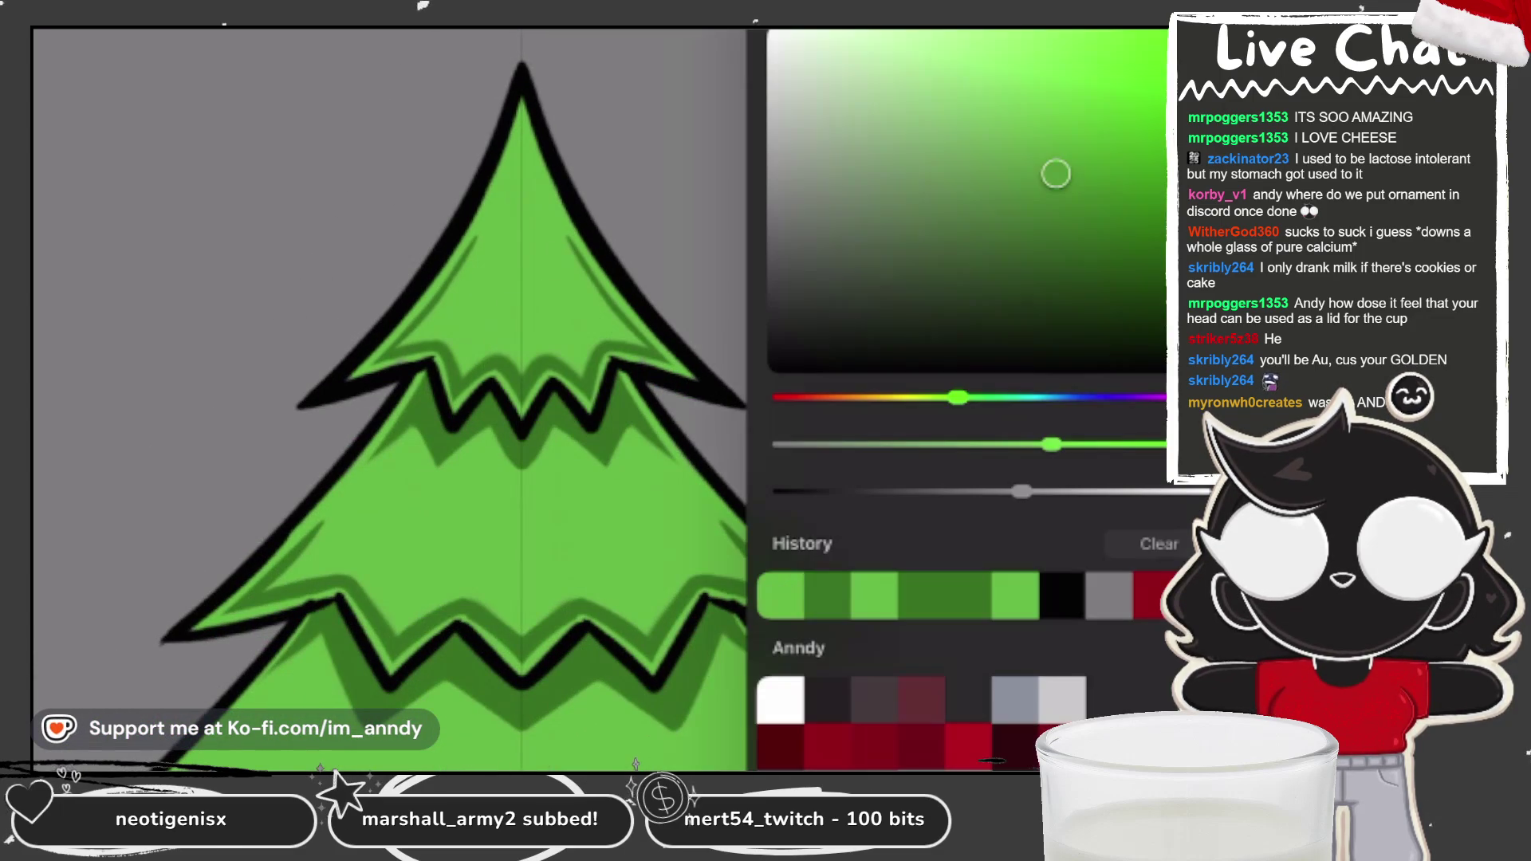
Step: Make Layer 2 active and choose the Inking > Lark 2 brush
click(933, 161)
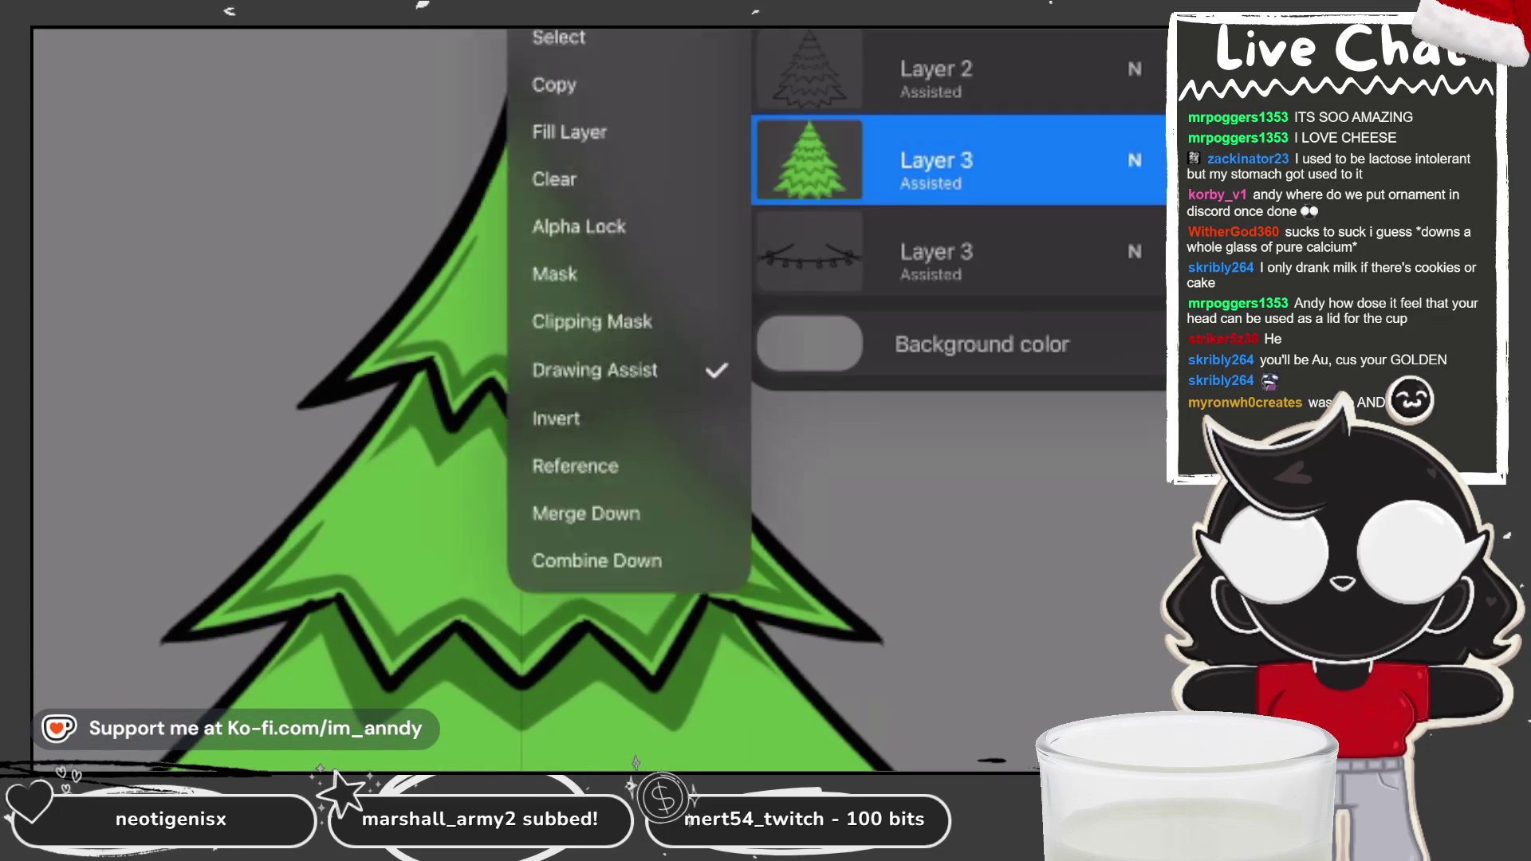
click(933, 80)
click(933, 80)
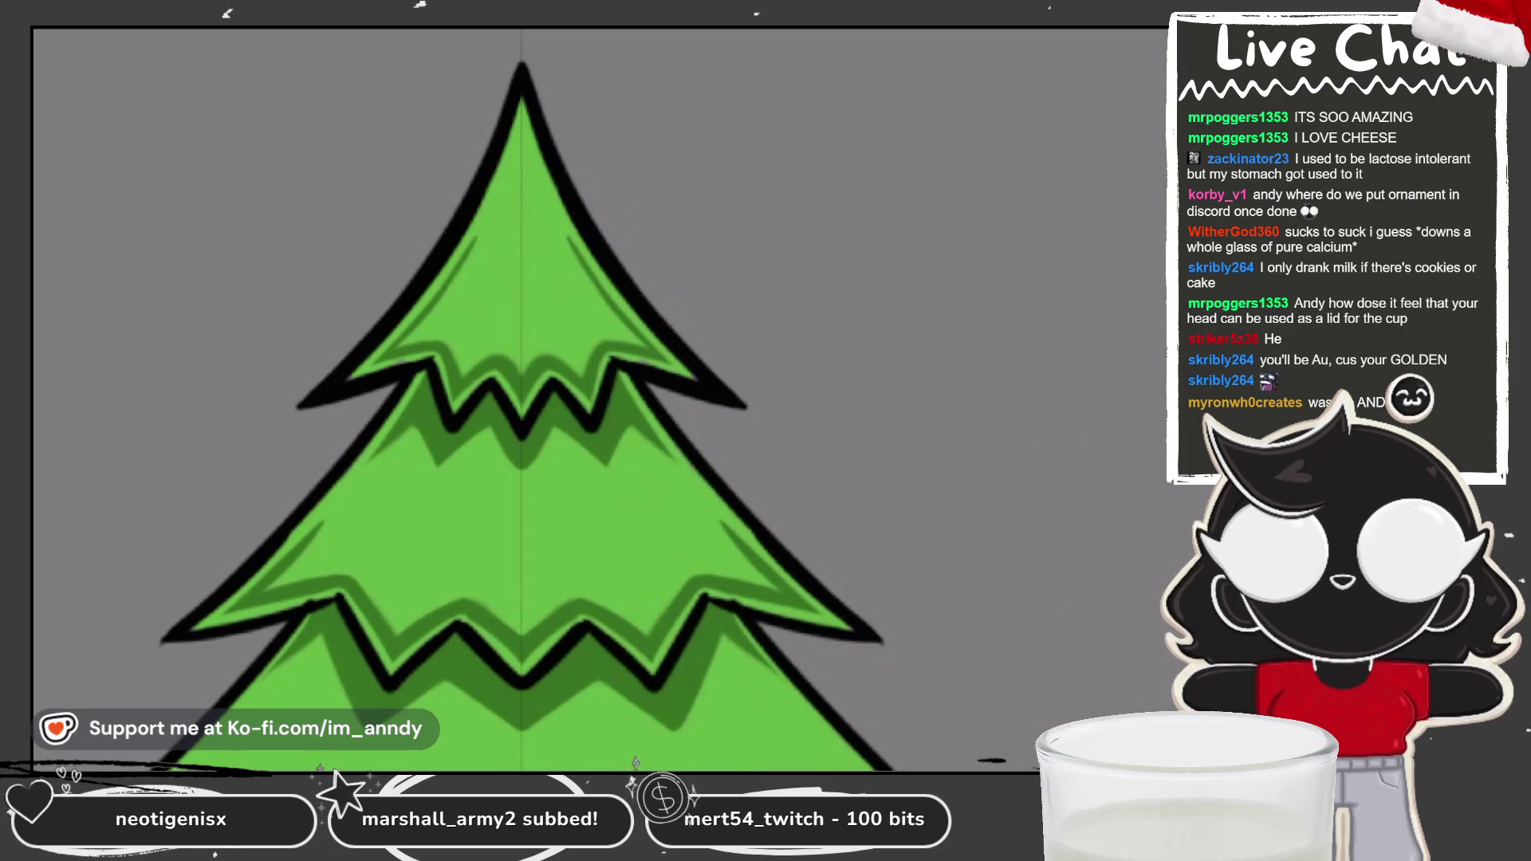
scroll(539, 399, down, 3)
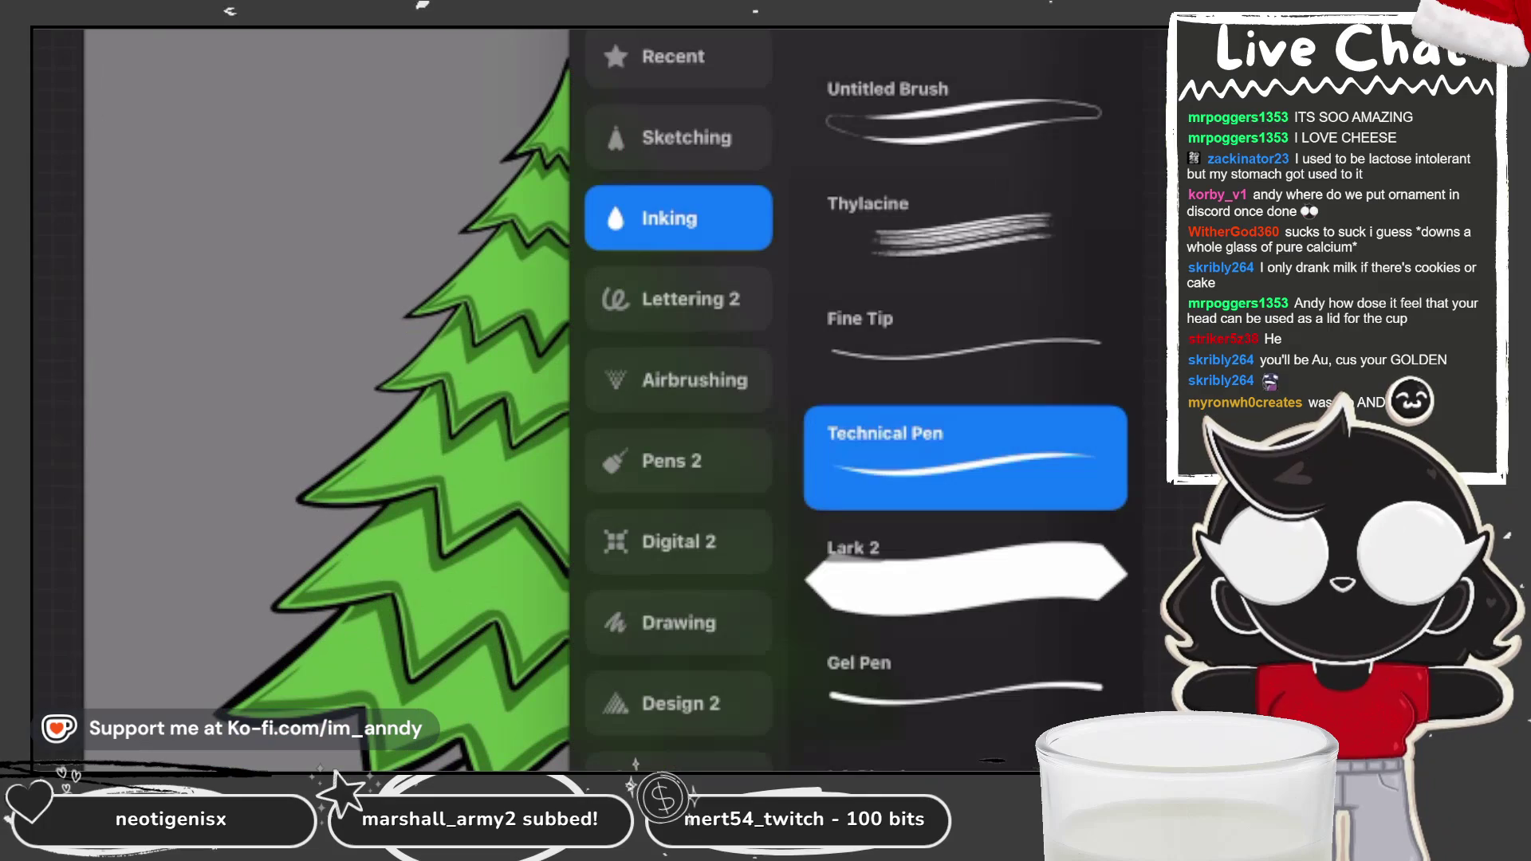
click(965, 575)
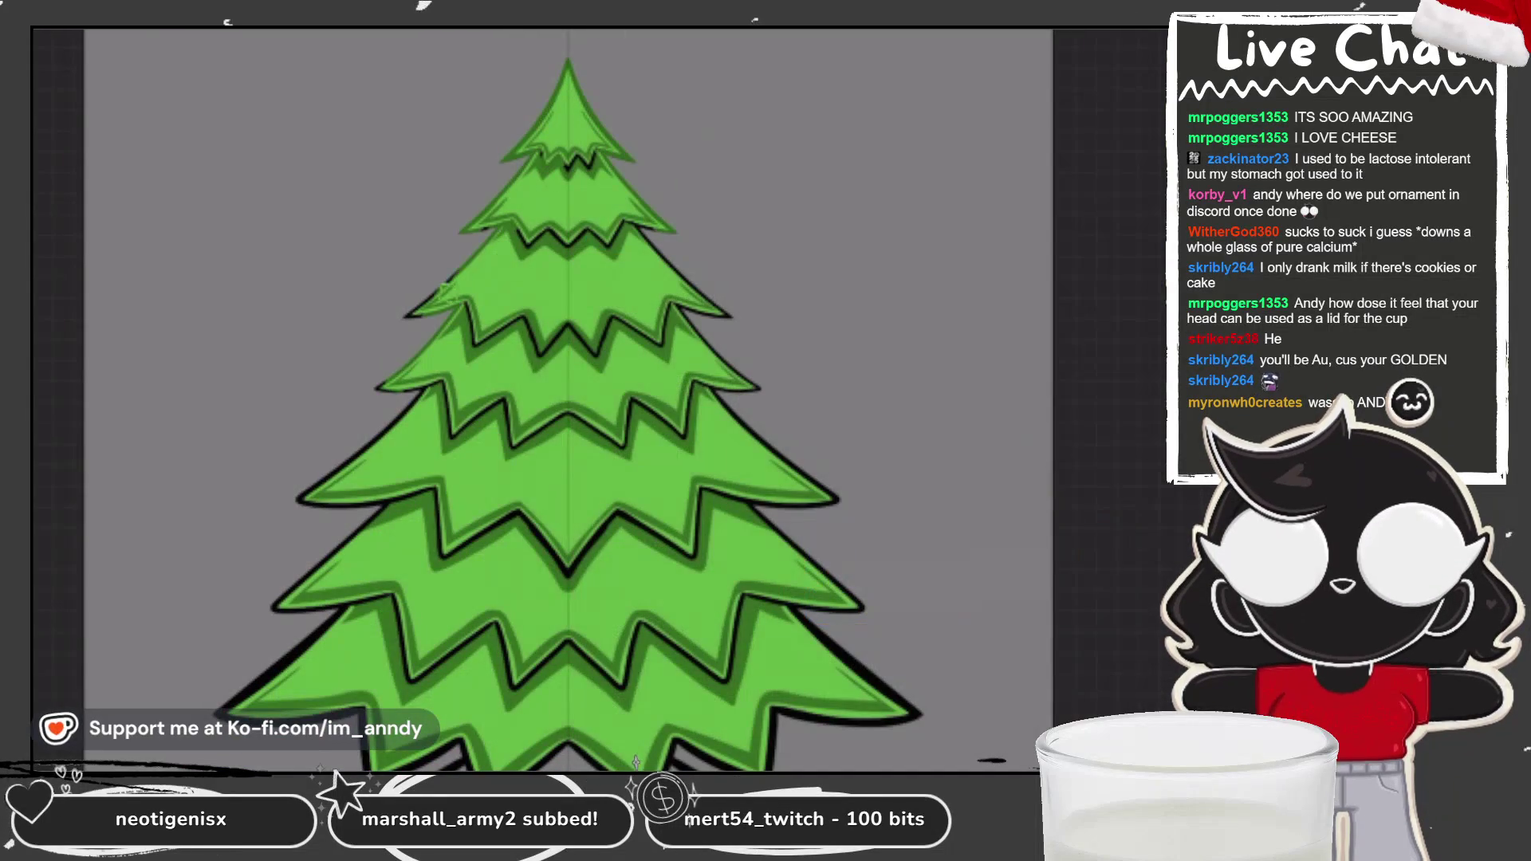
Step: Recolour parts of the tree's outline lighter, mirrored on both sides
drag(686, 311, 778, 458)
drag(829, 574, 862, 610)
drag(750, 503, 821, 574)
drag(833, 642, 889, 698)
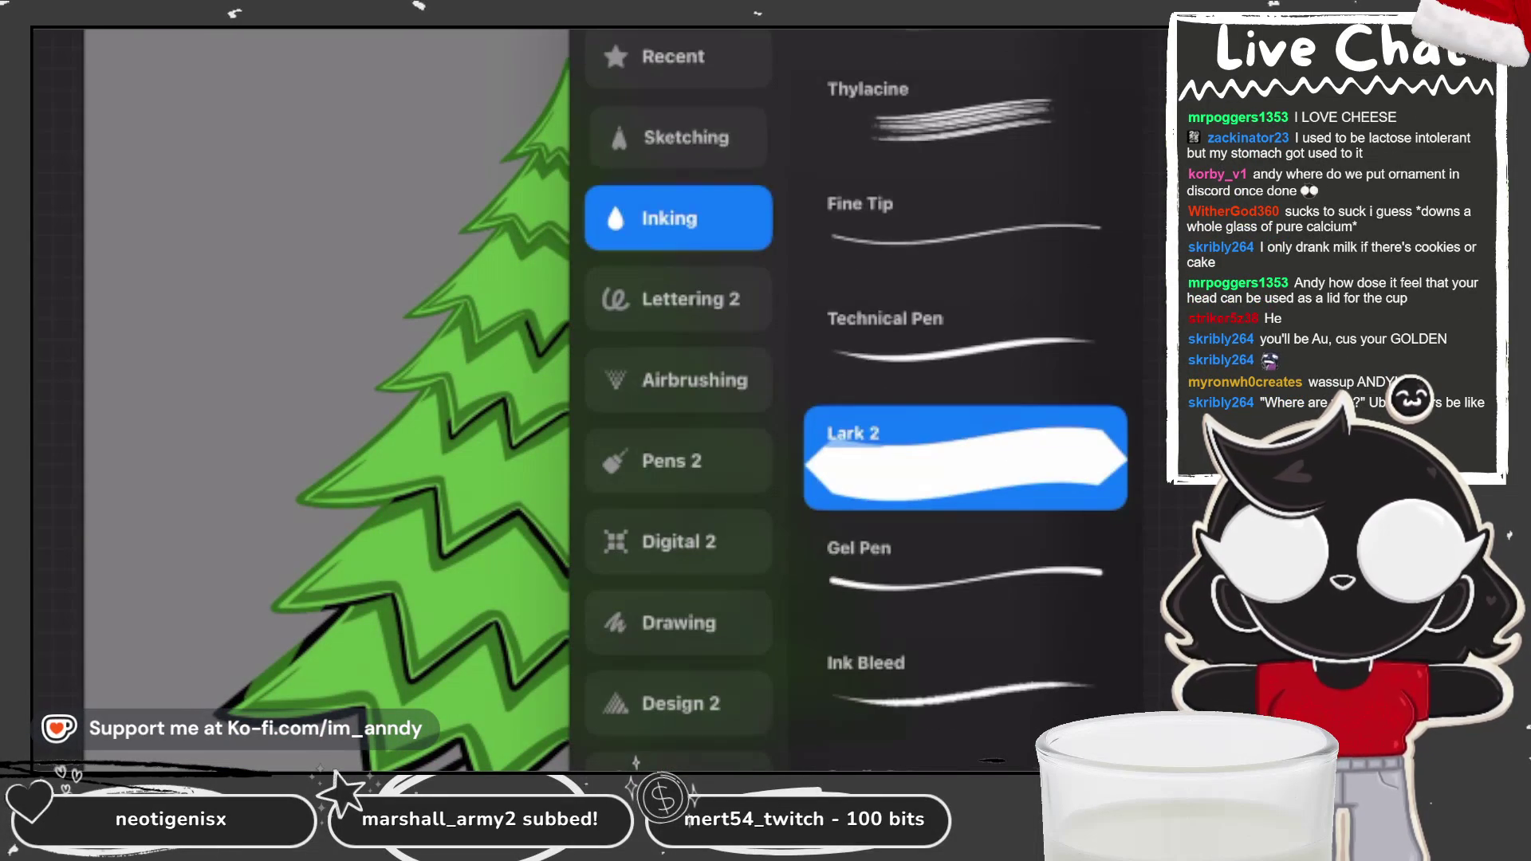
Step: Choose the Airbrushing > Medium Brush for the glow
click(678, 137)
click(678, 380)
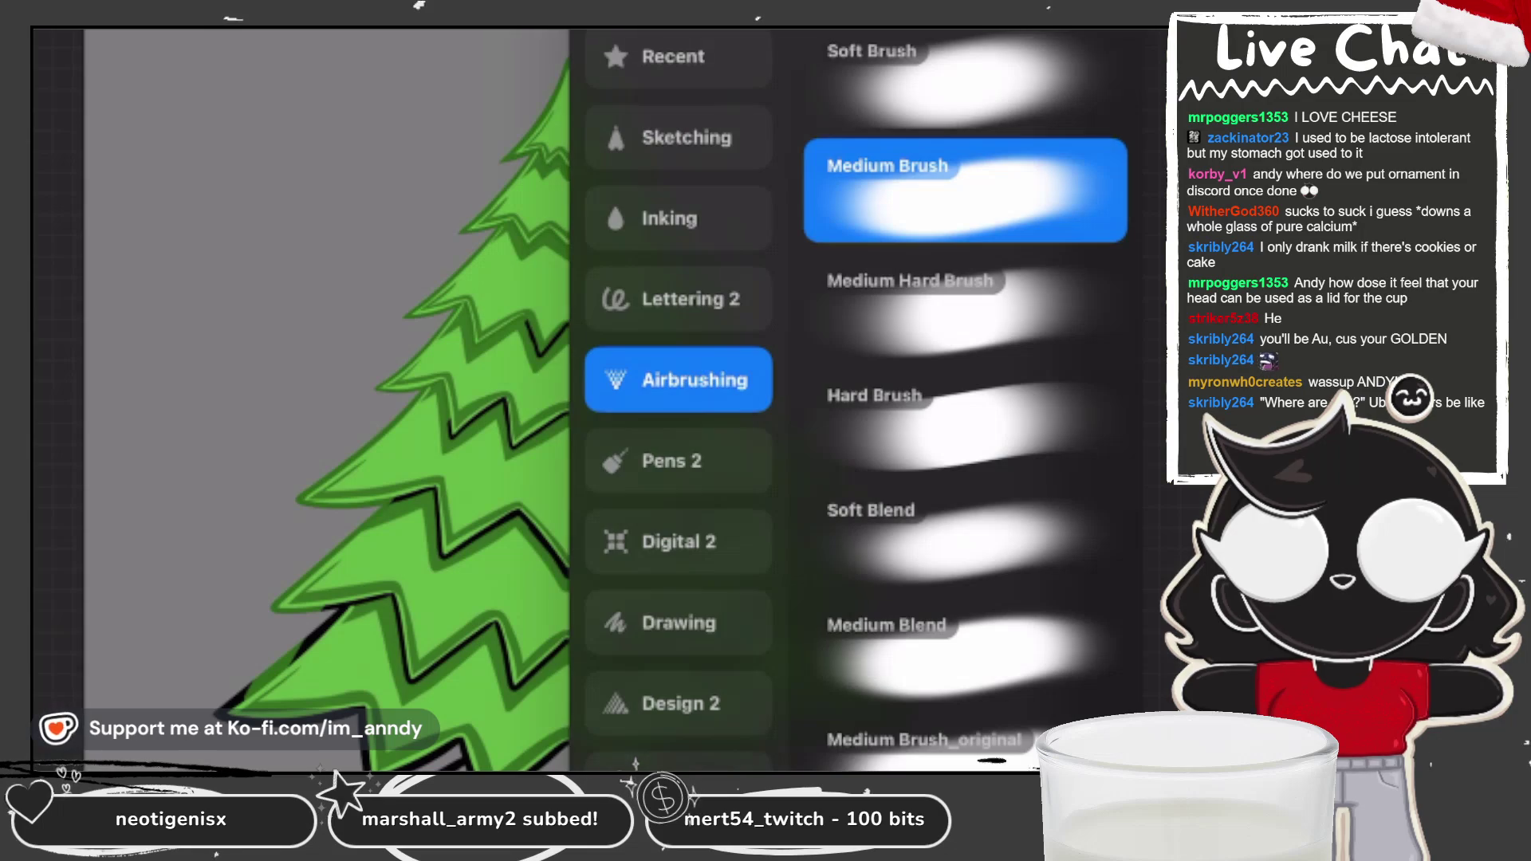
click(319, 398)
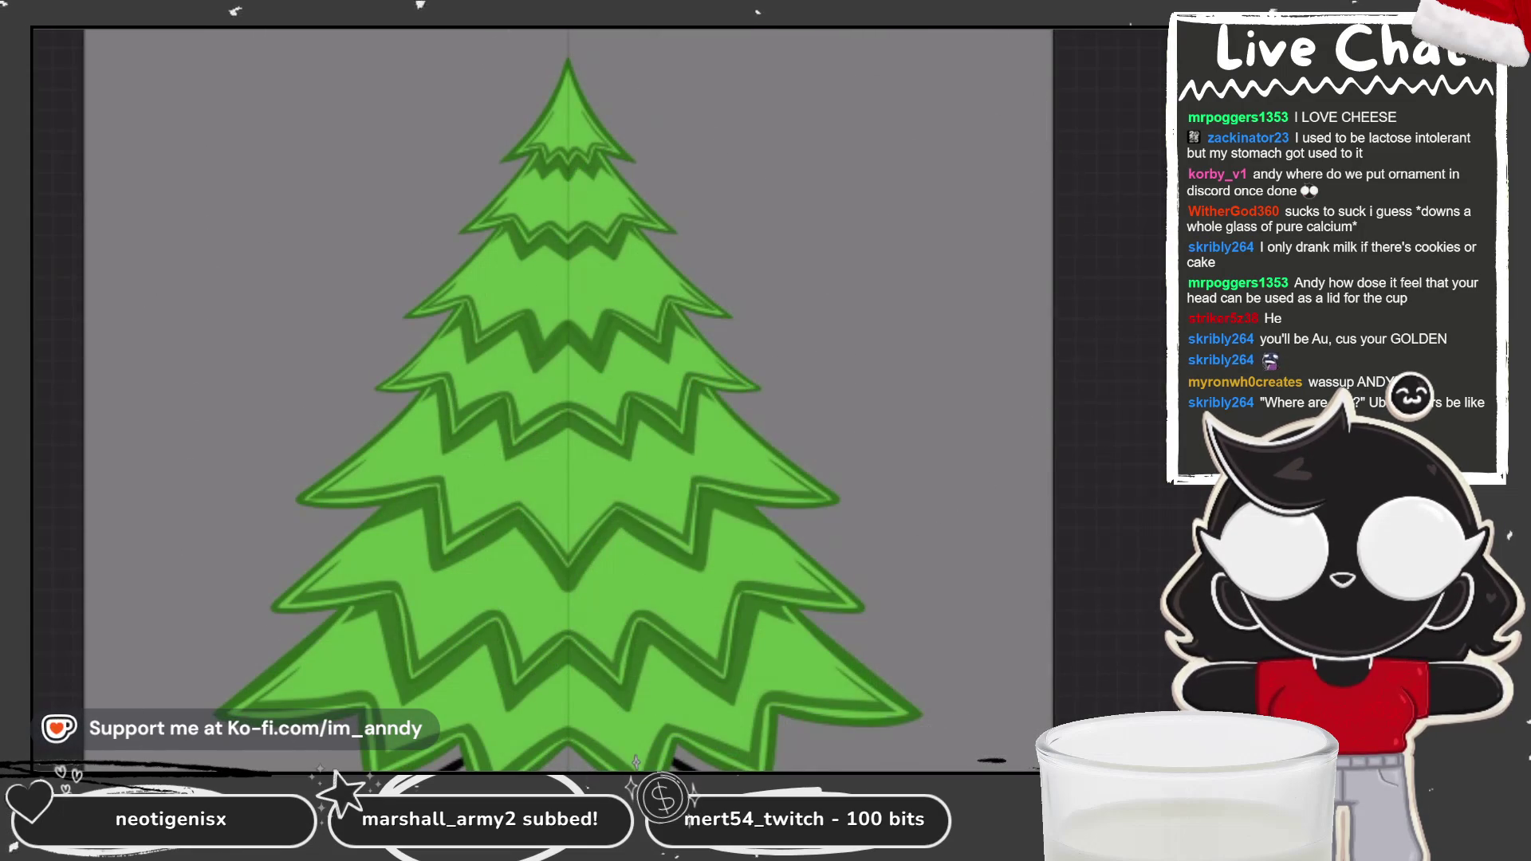
Step: Check the current painting colour and settle on green
click(1148, 16)
click(809, 559)
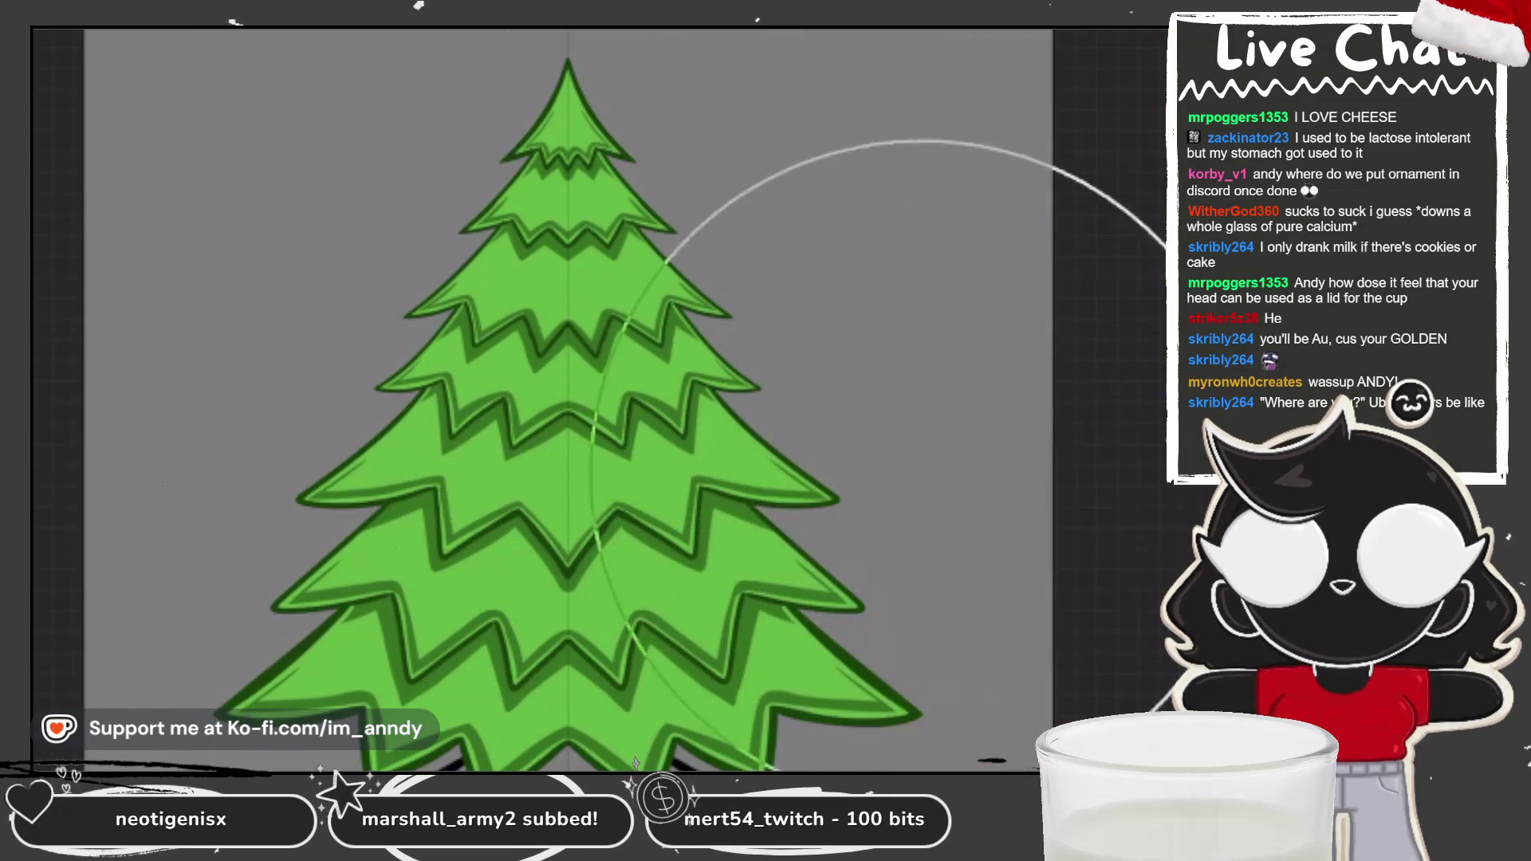
click(1148, 16)
click(877, 558)
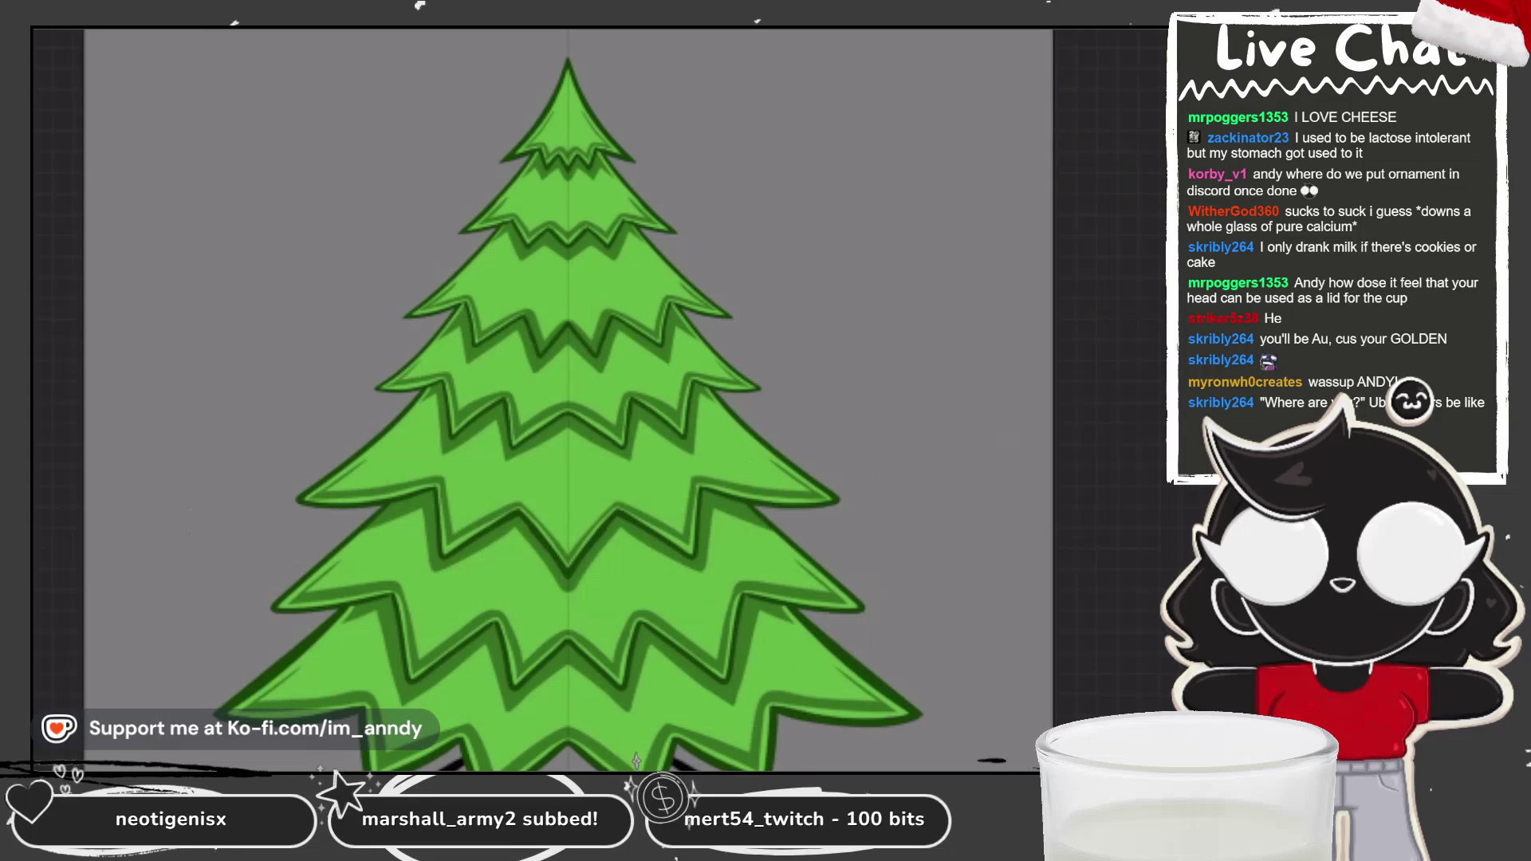
scroll(558, 399, down, 2)
scroll(558, 398, up, 4)
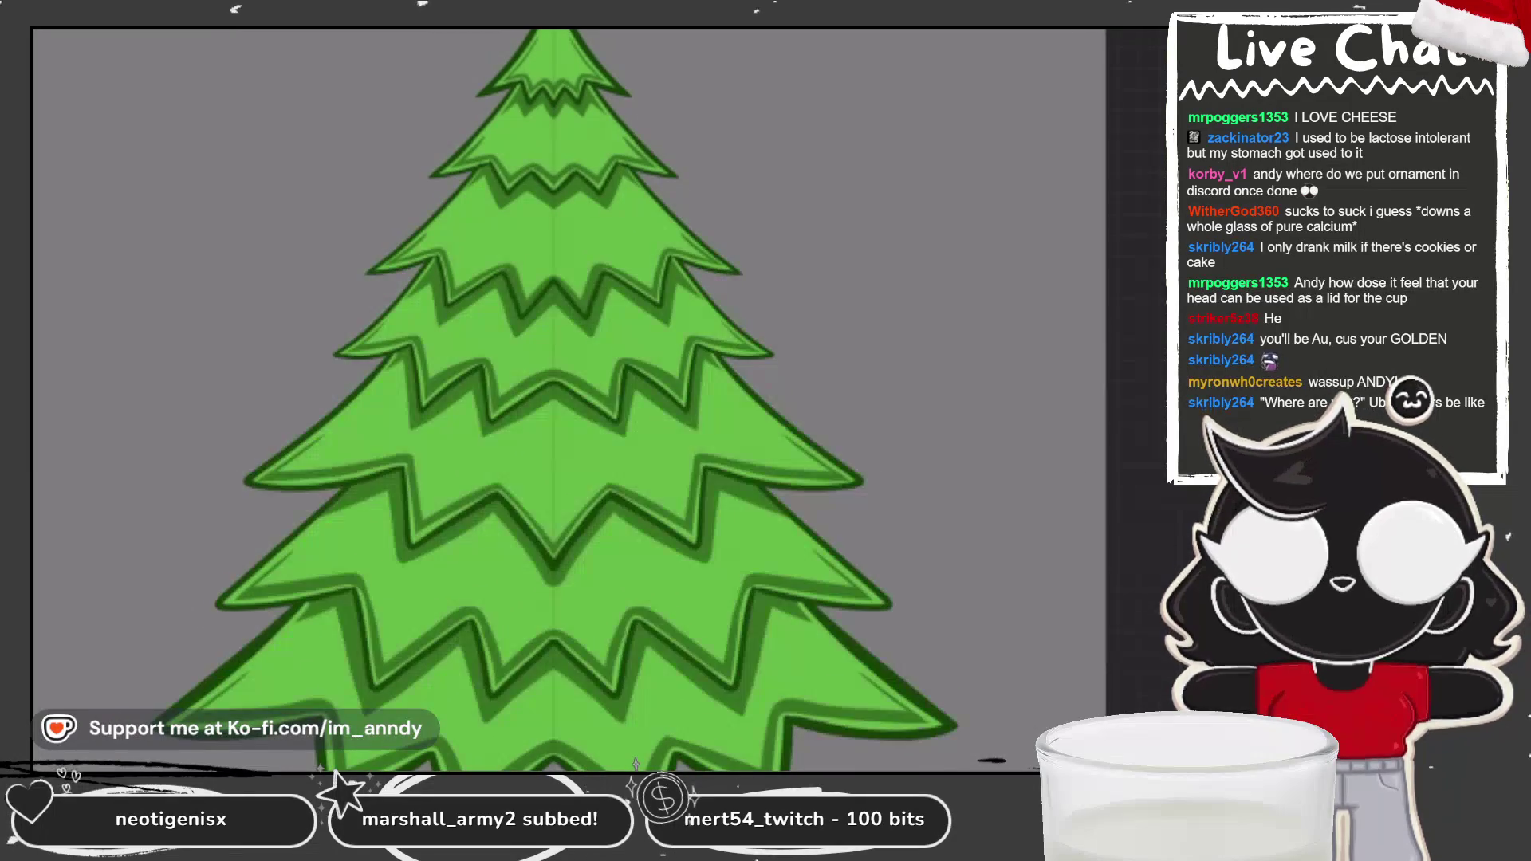
scroll(558, 399, down, 2)
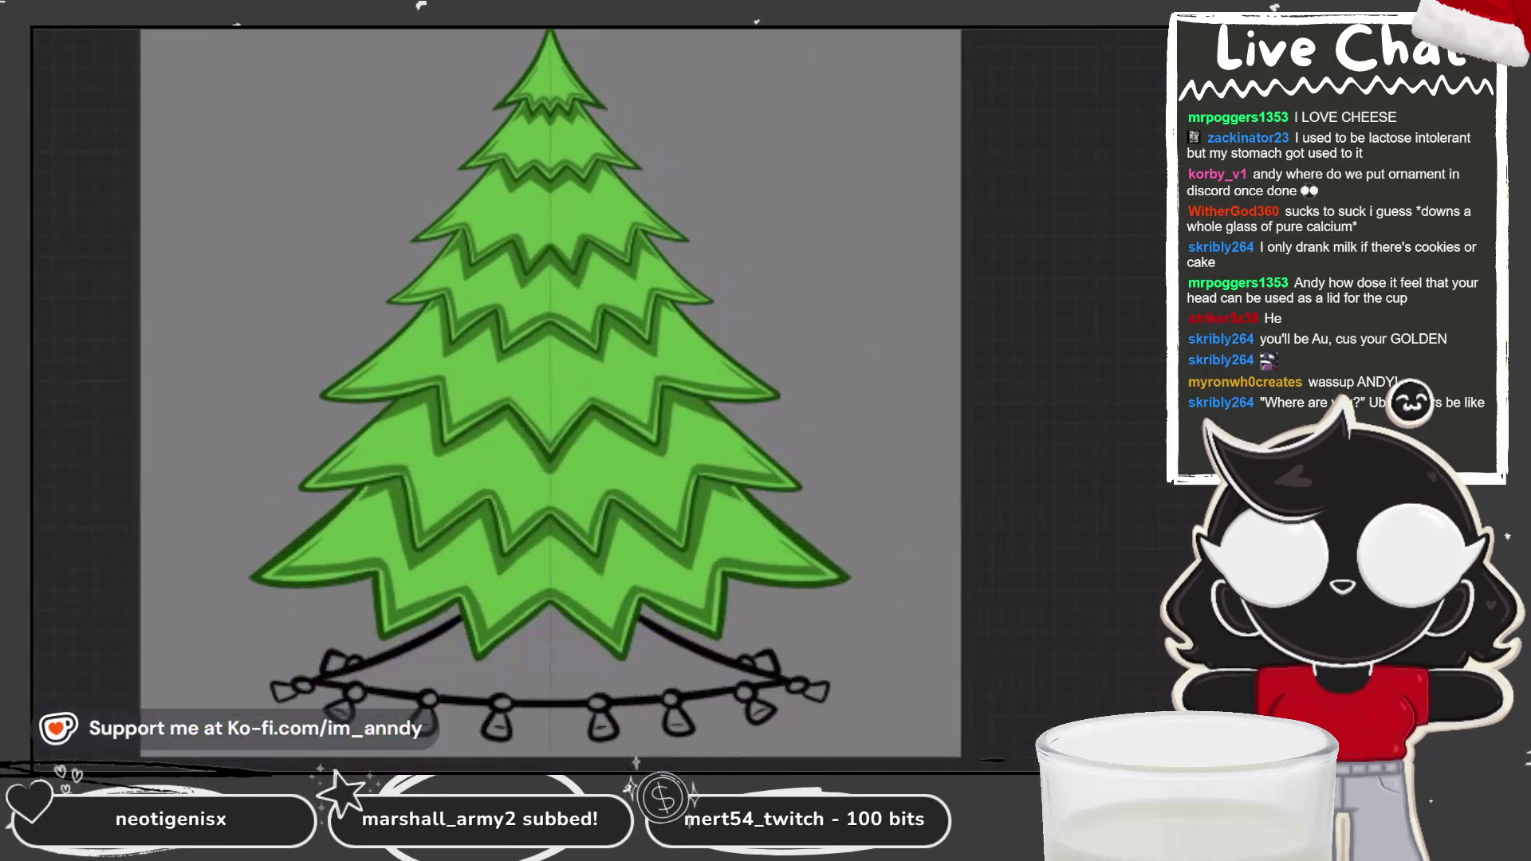
scroll(558, 398, up, 3)
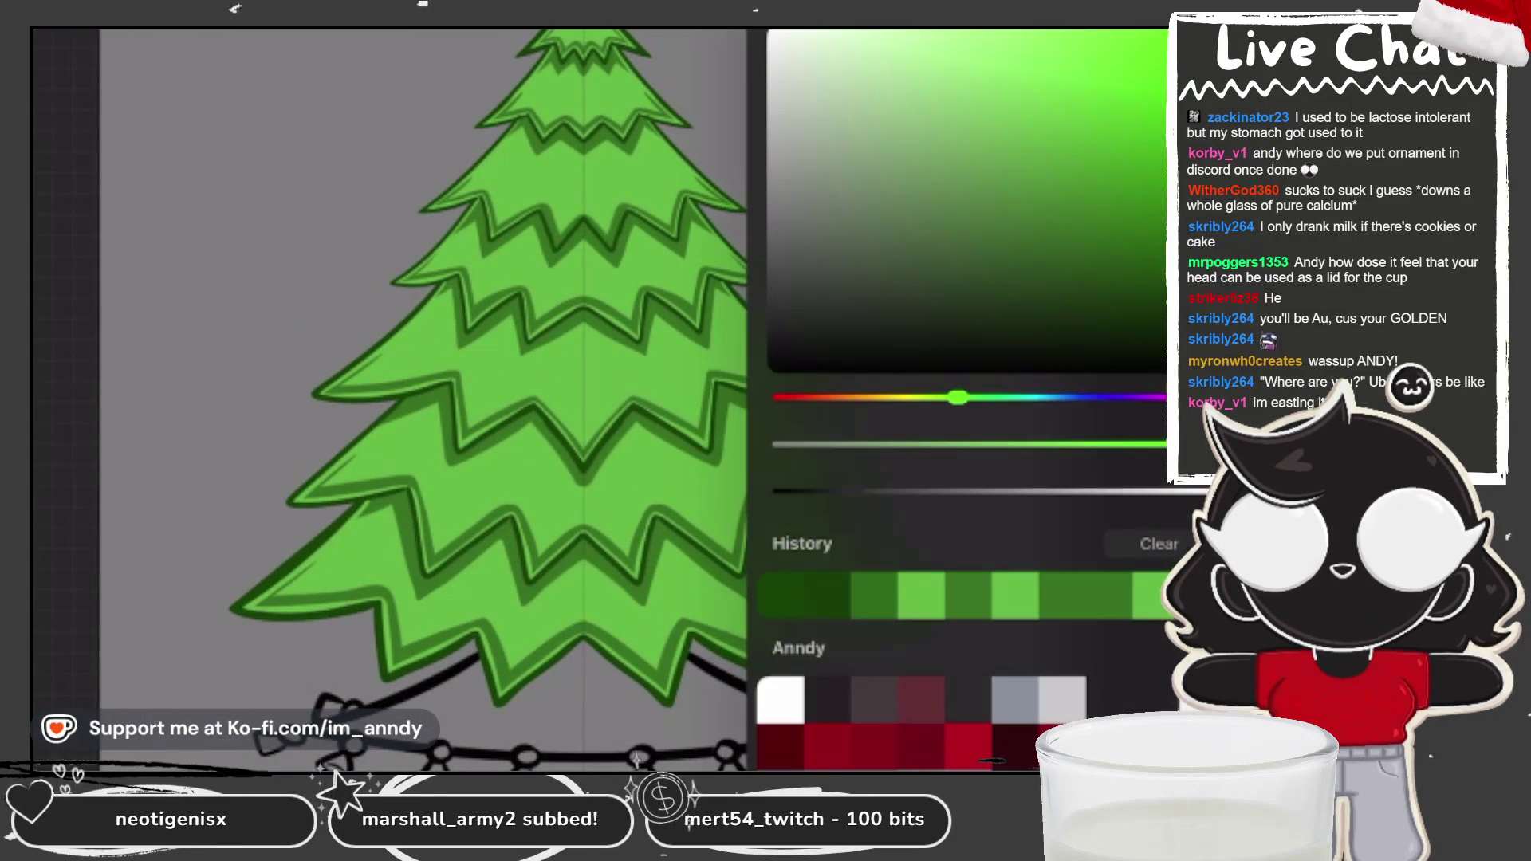
click(478, 598)
scroll(558, 399, down, 1)
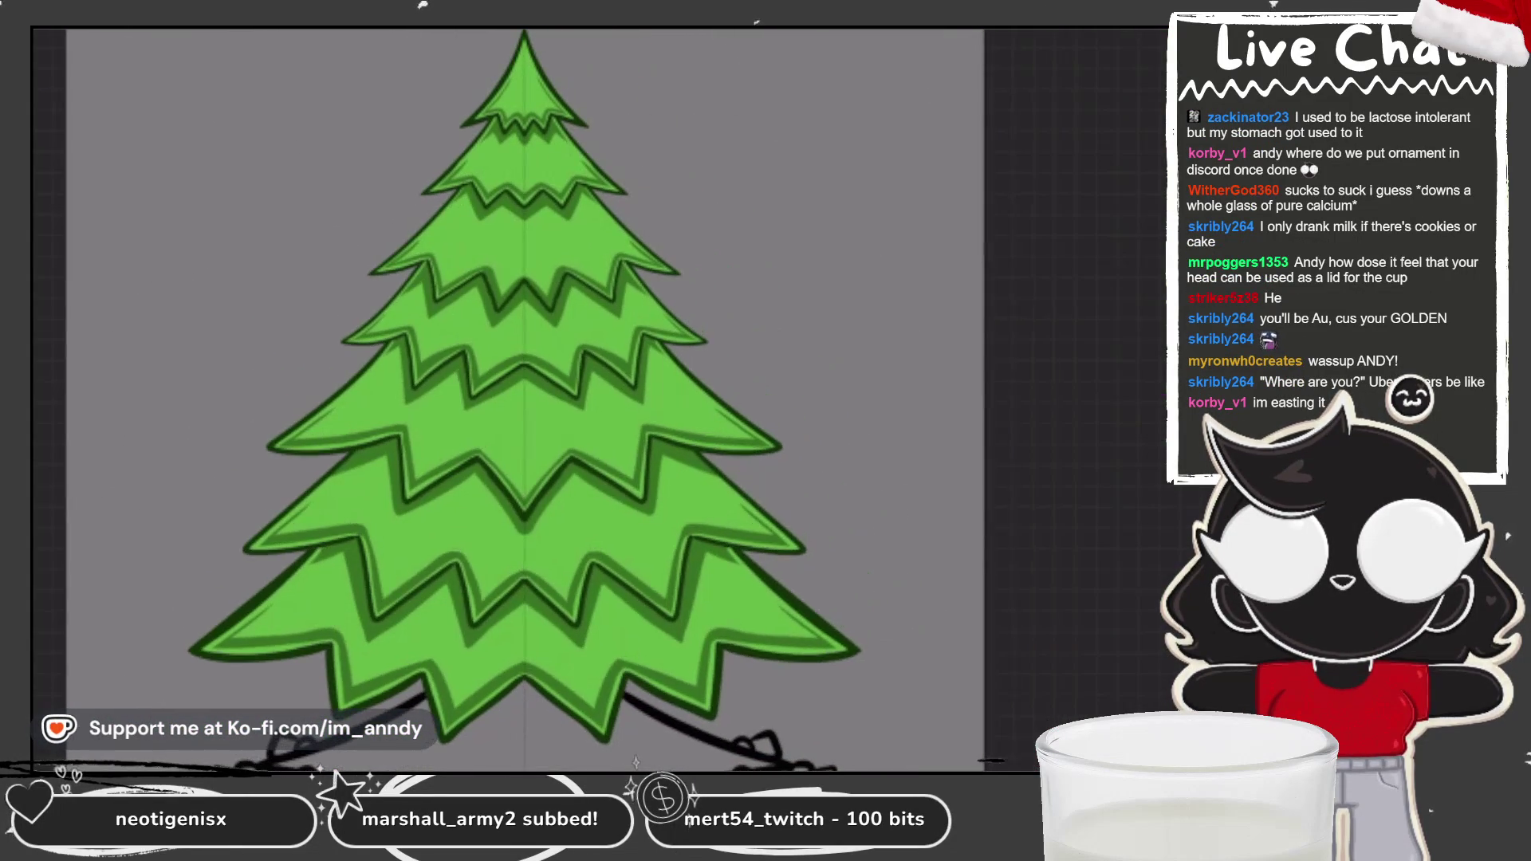
key(c)
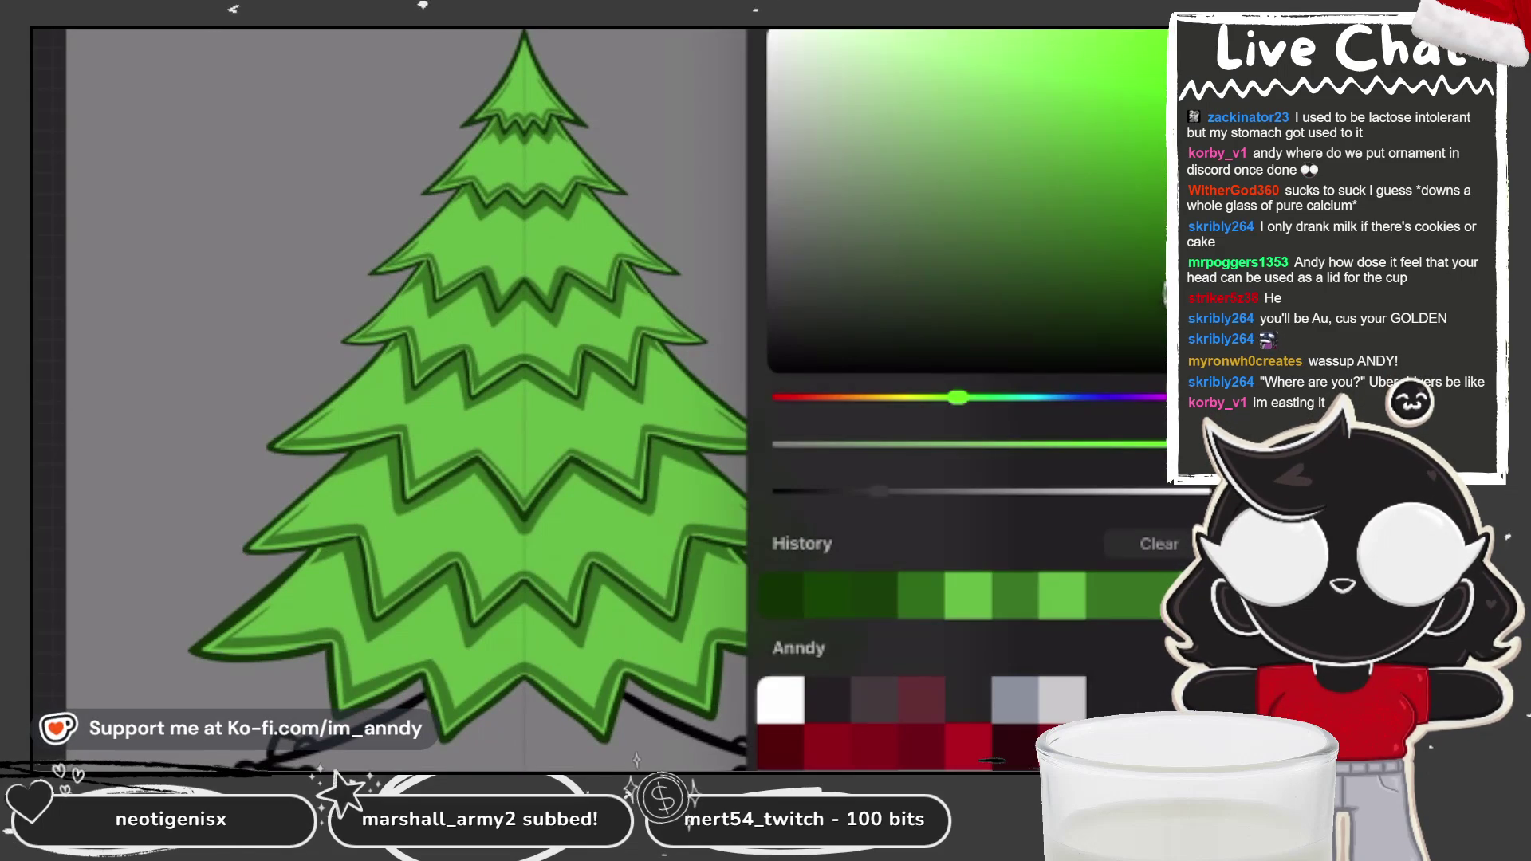
click(496, 111)
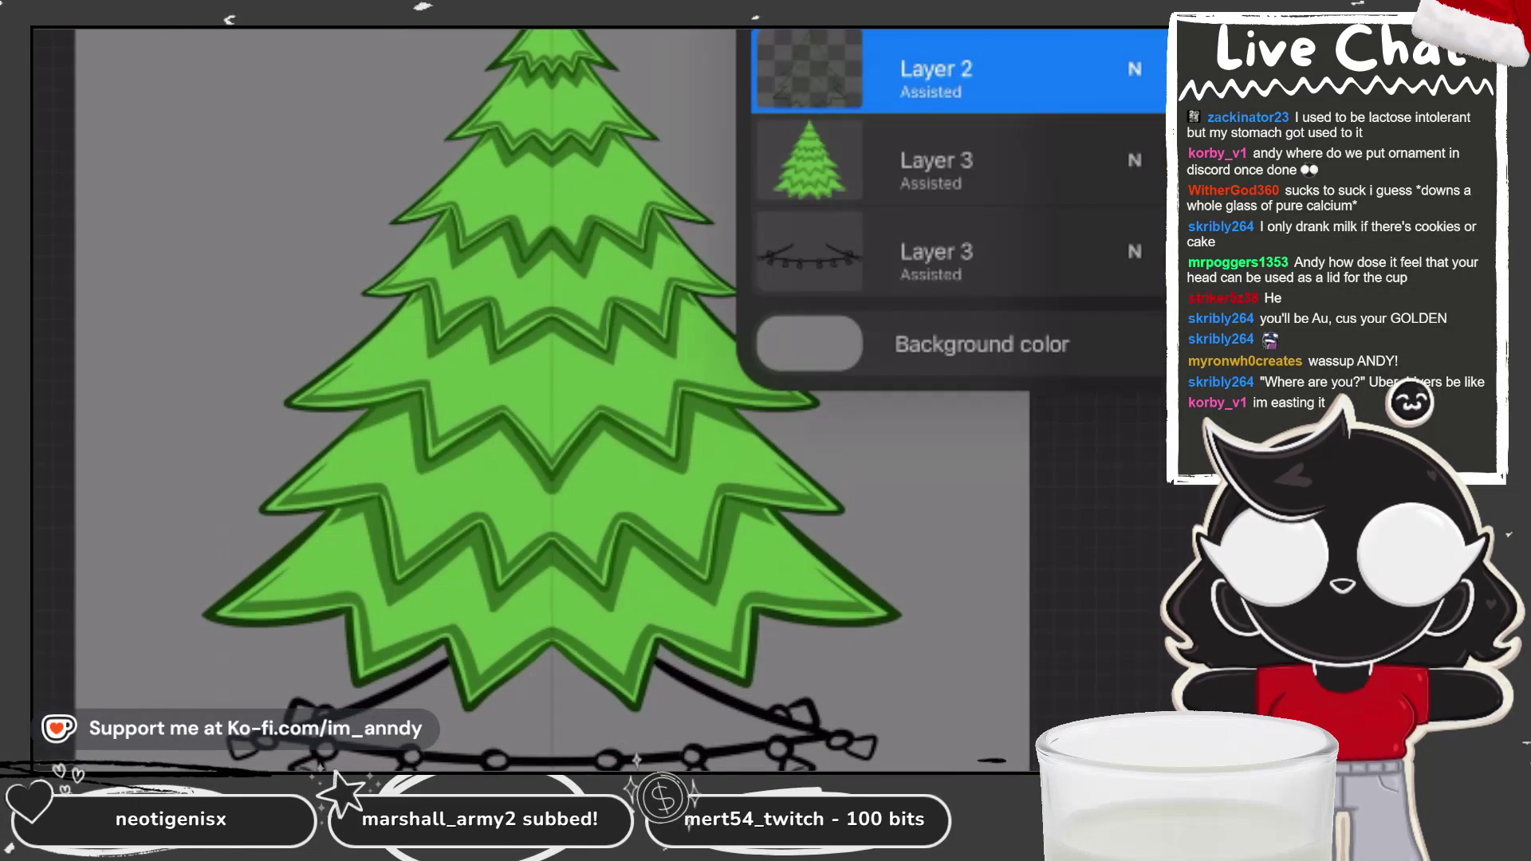
Step: Add a new layer above the tree layer and clip it to the tree
click(941, 163)
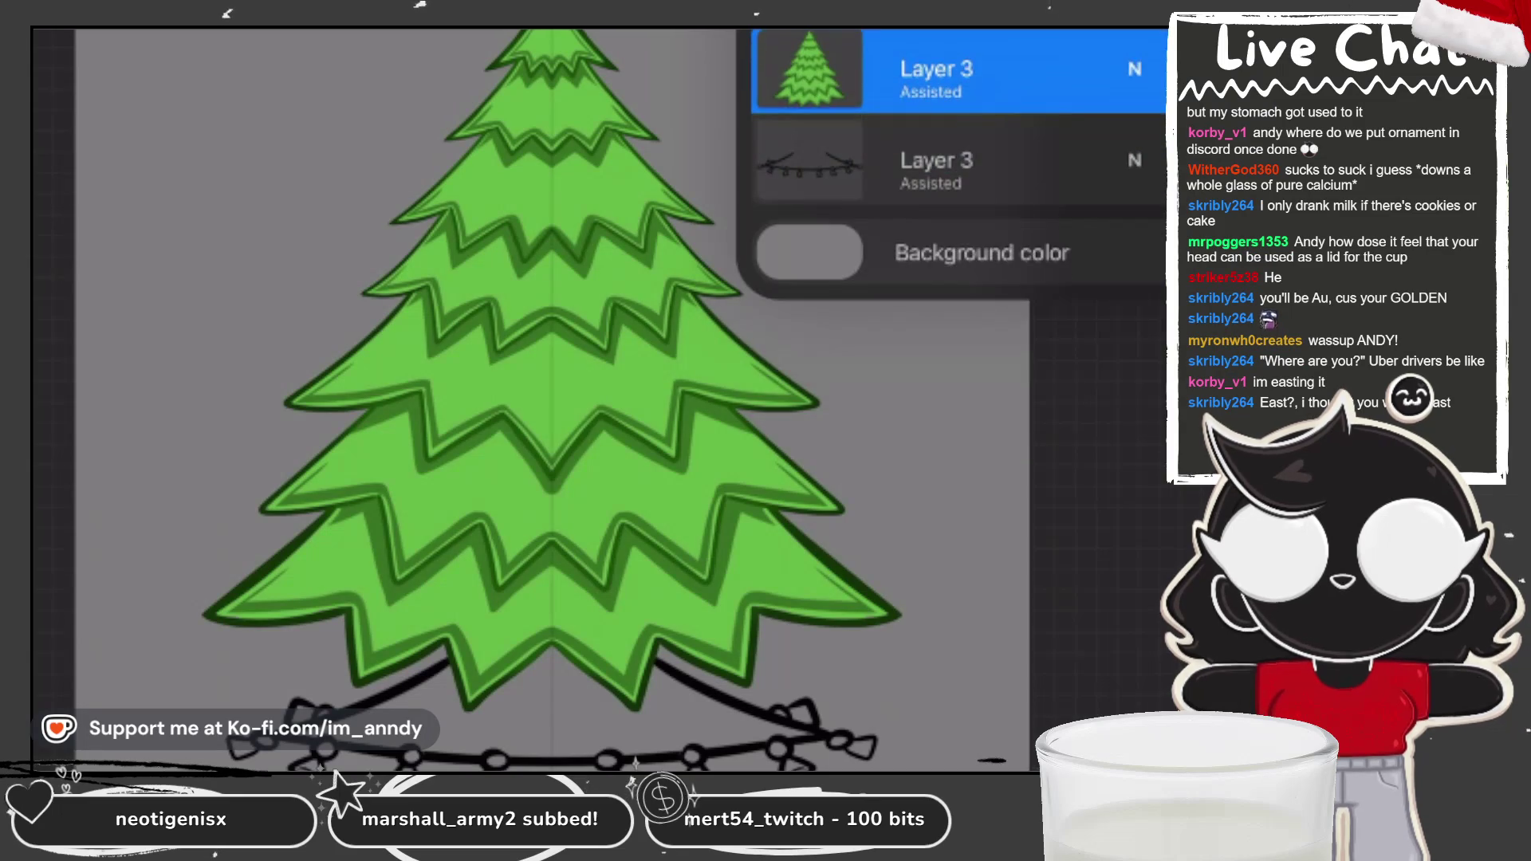
click(941, 68)
click(584, 323)
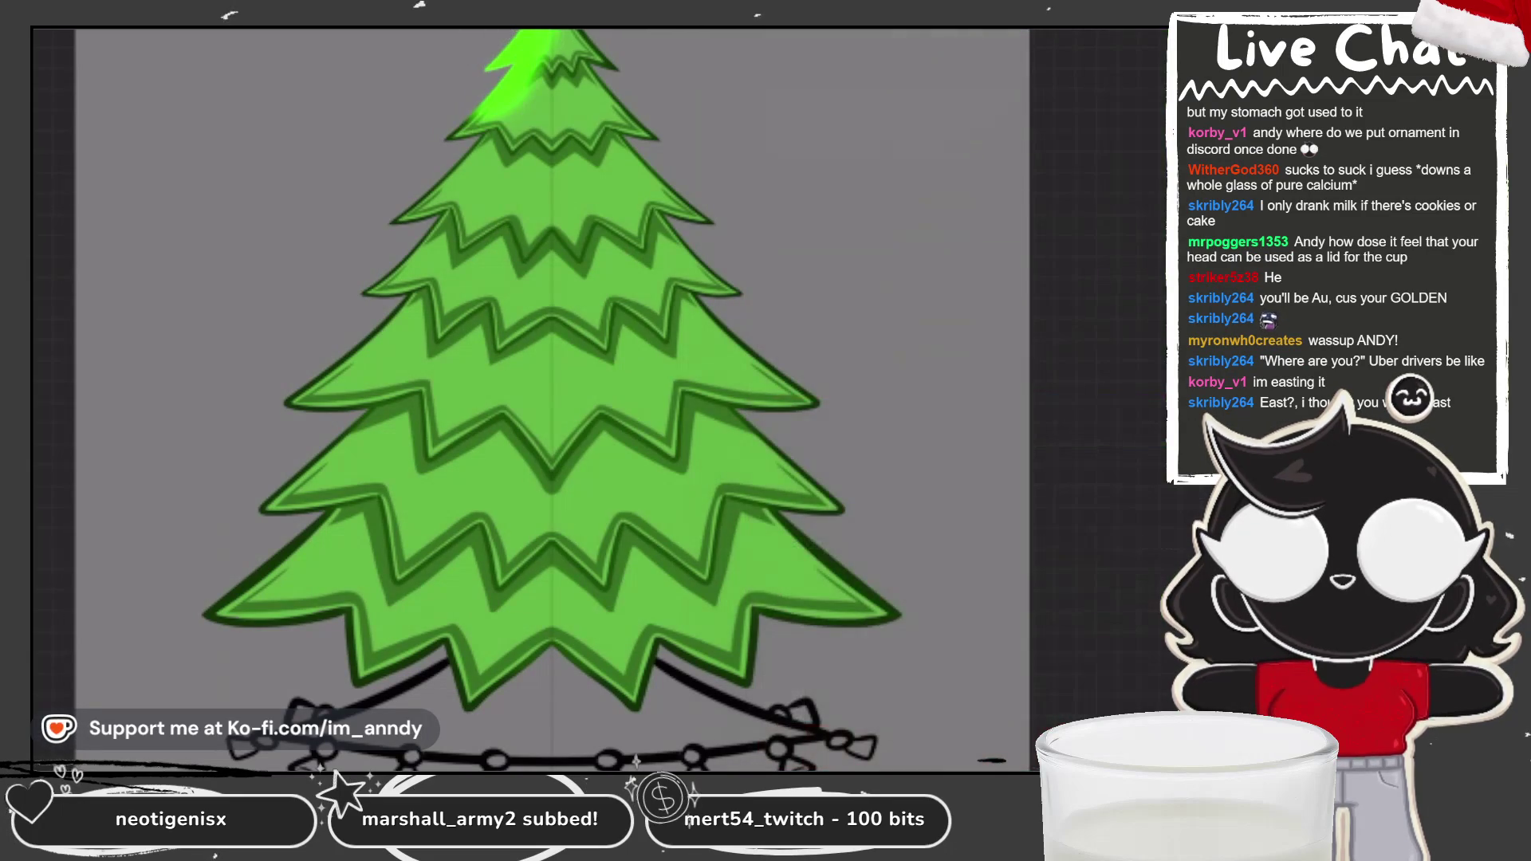
click(826, 68)
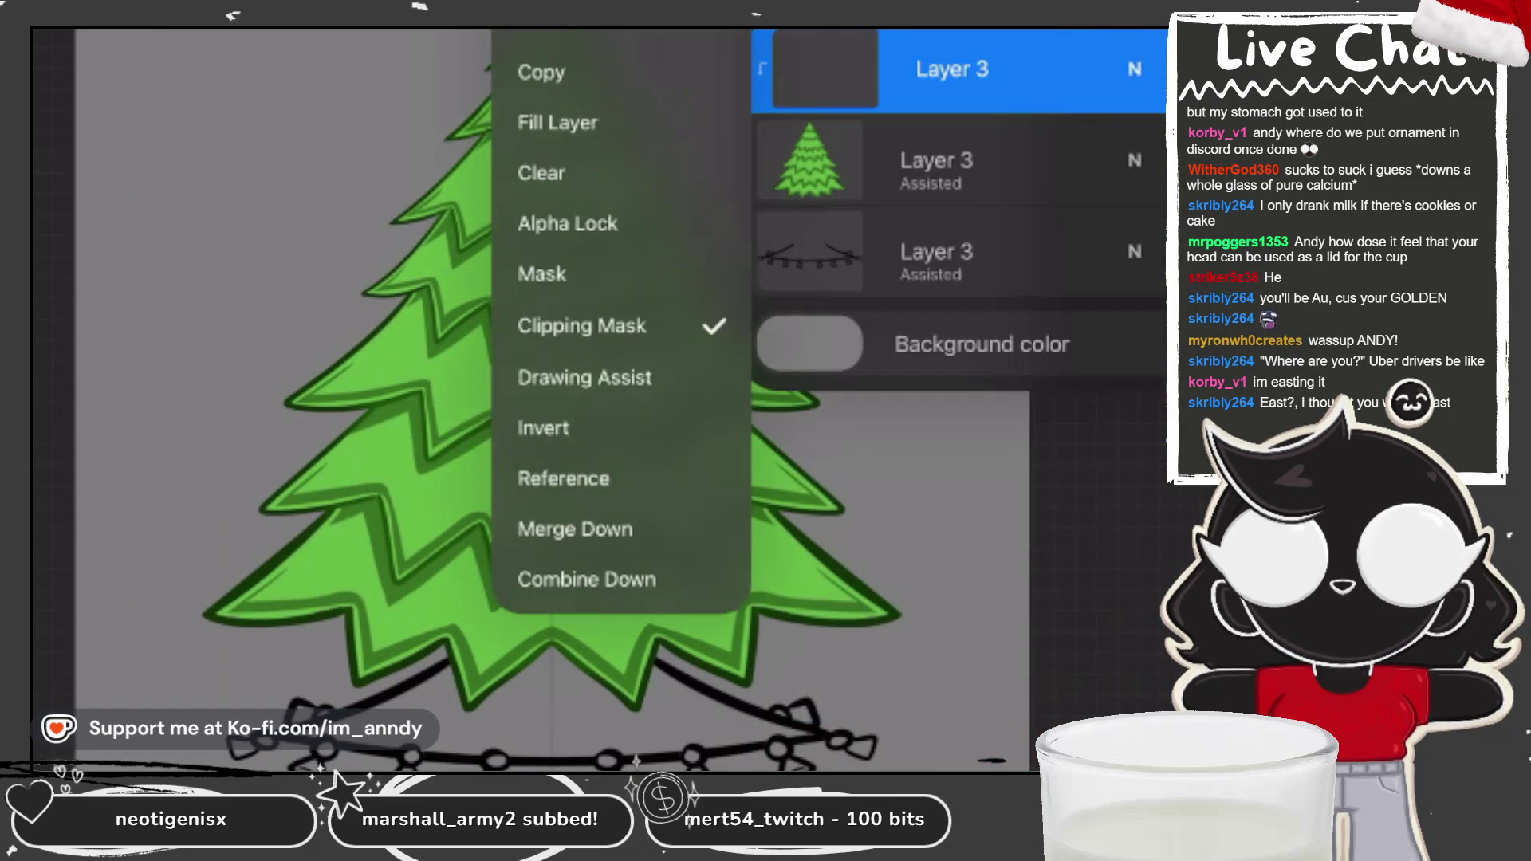
click(825, 68)
Step: Paint bright green highlights along the tree's edges and blur them into a glow
drag(510, 36, 363, 295)
mouse_move(286, 407)
mouse_down()
mouse_move(407, 276)
mouse_move(342, 393)
mouse_move(393, 396)
mouse_move(296, 492)
mouse_move(260, 571)
mouse_move(290, 595)
mouse_move(263, 626)
mouse_move(343, 696)
mouse_move(479, 724)
mouse_move(550, 650)
mouse_up()
click(68, 300)
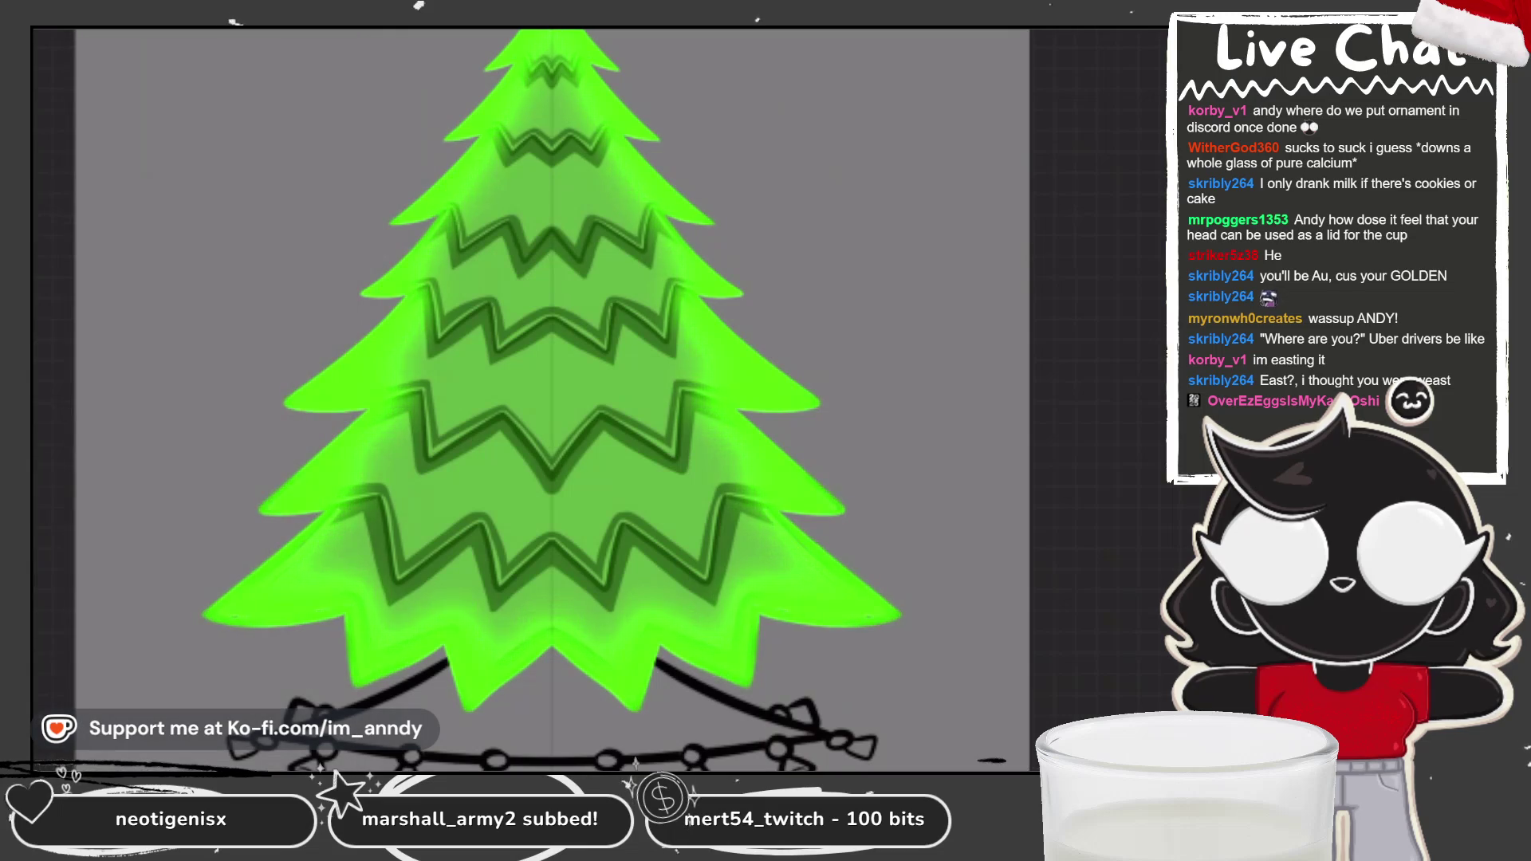
Step: Set the glow layer to Add blending with opacity lowered to about 40%
click(1134, 69)
scroll(957, 478, down, 3)
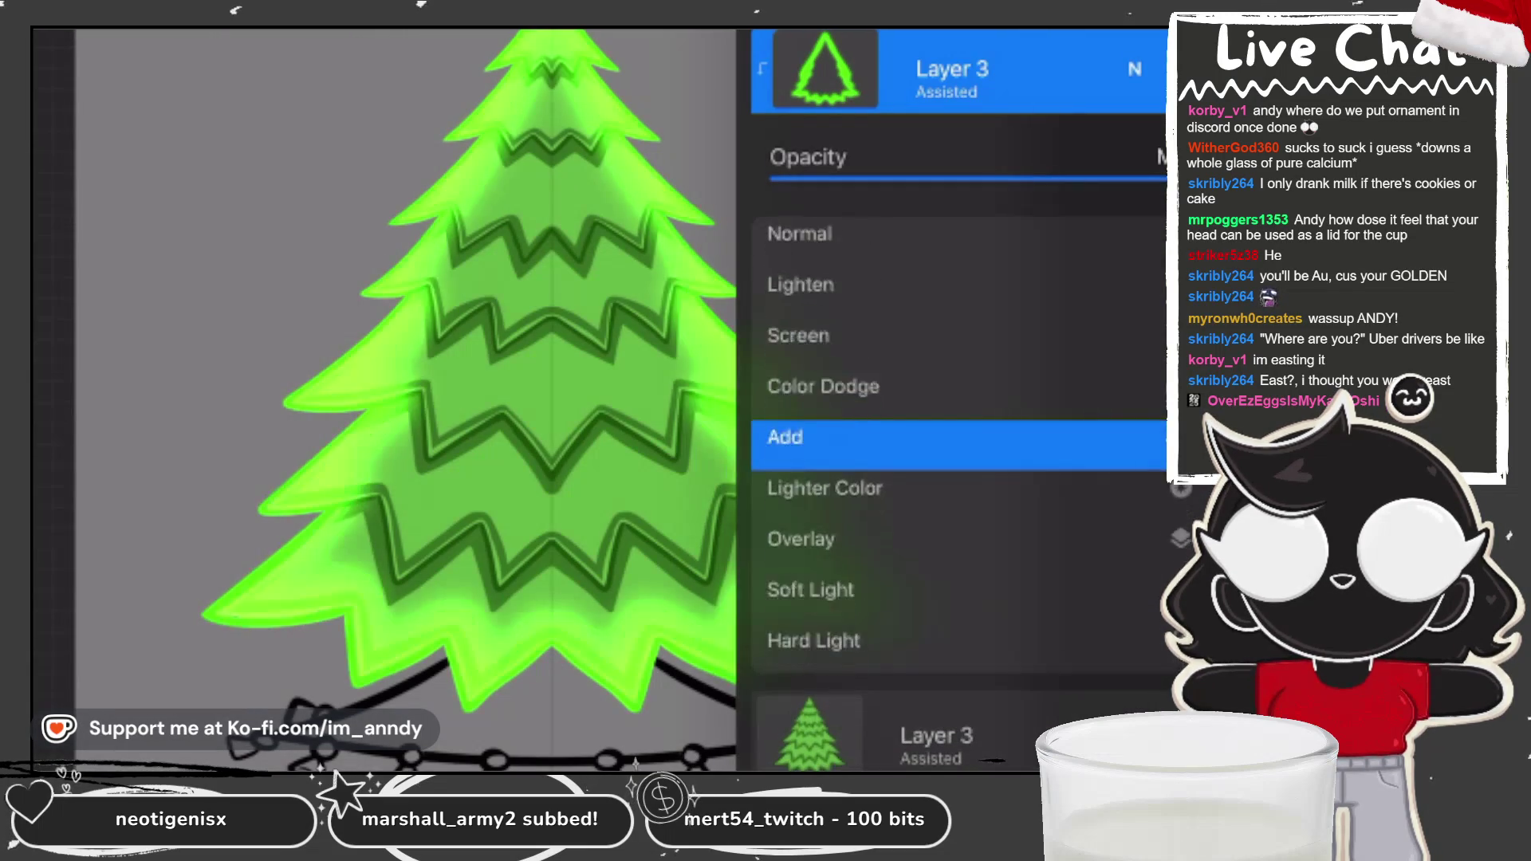
click(800, 463)
mouse_move(1165, 178)
mouse_down()
mouse_move(835, 178)
mouse_move(859, 178)
mouse_up()
click(786, 344)
click(1135, 68)
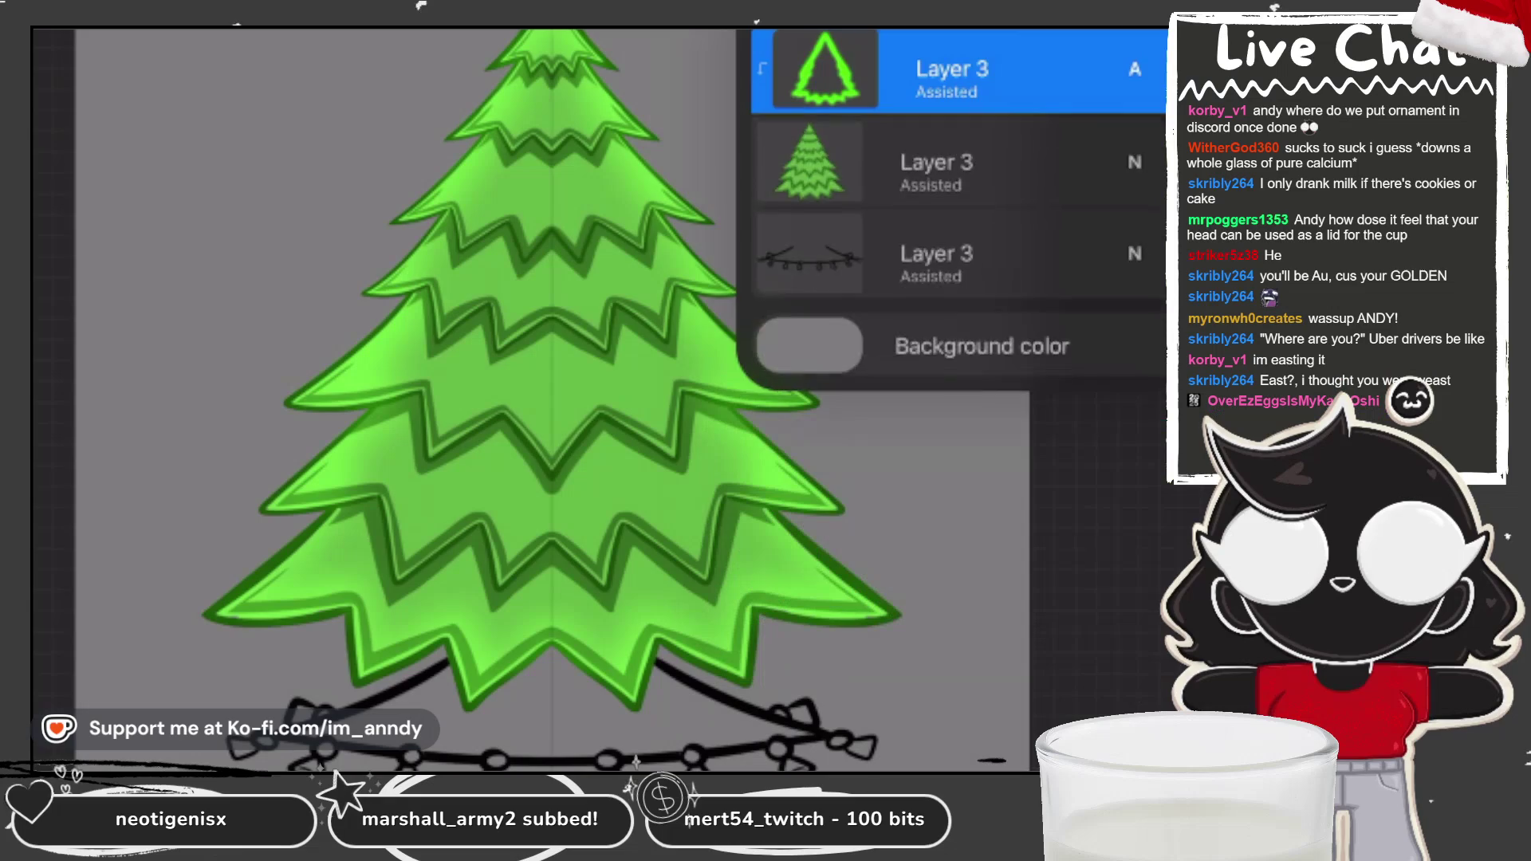
click(956, 398)
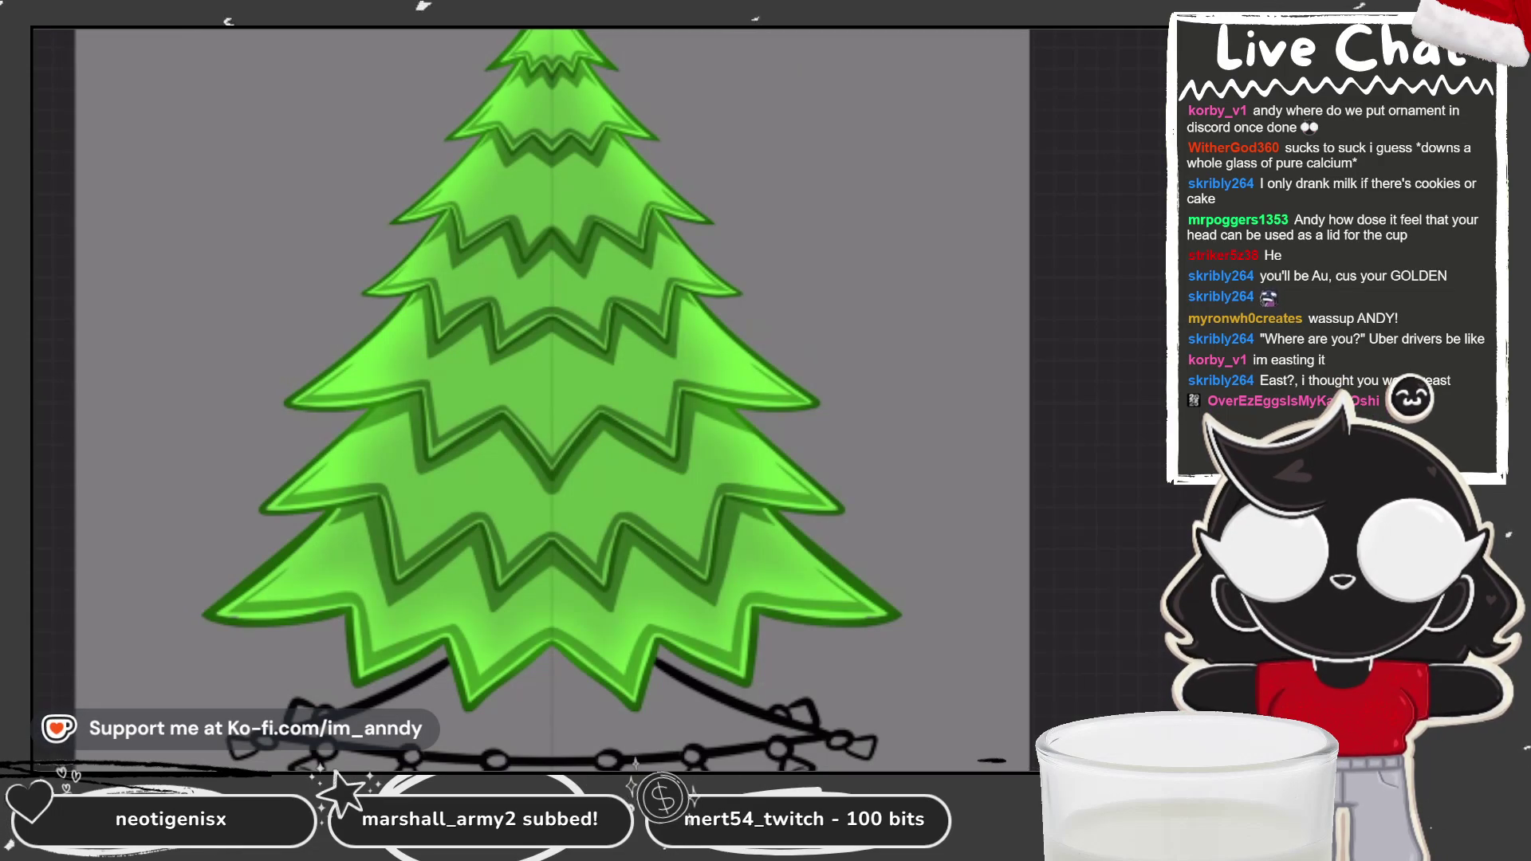
scroll(551, 398, up, 3)
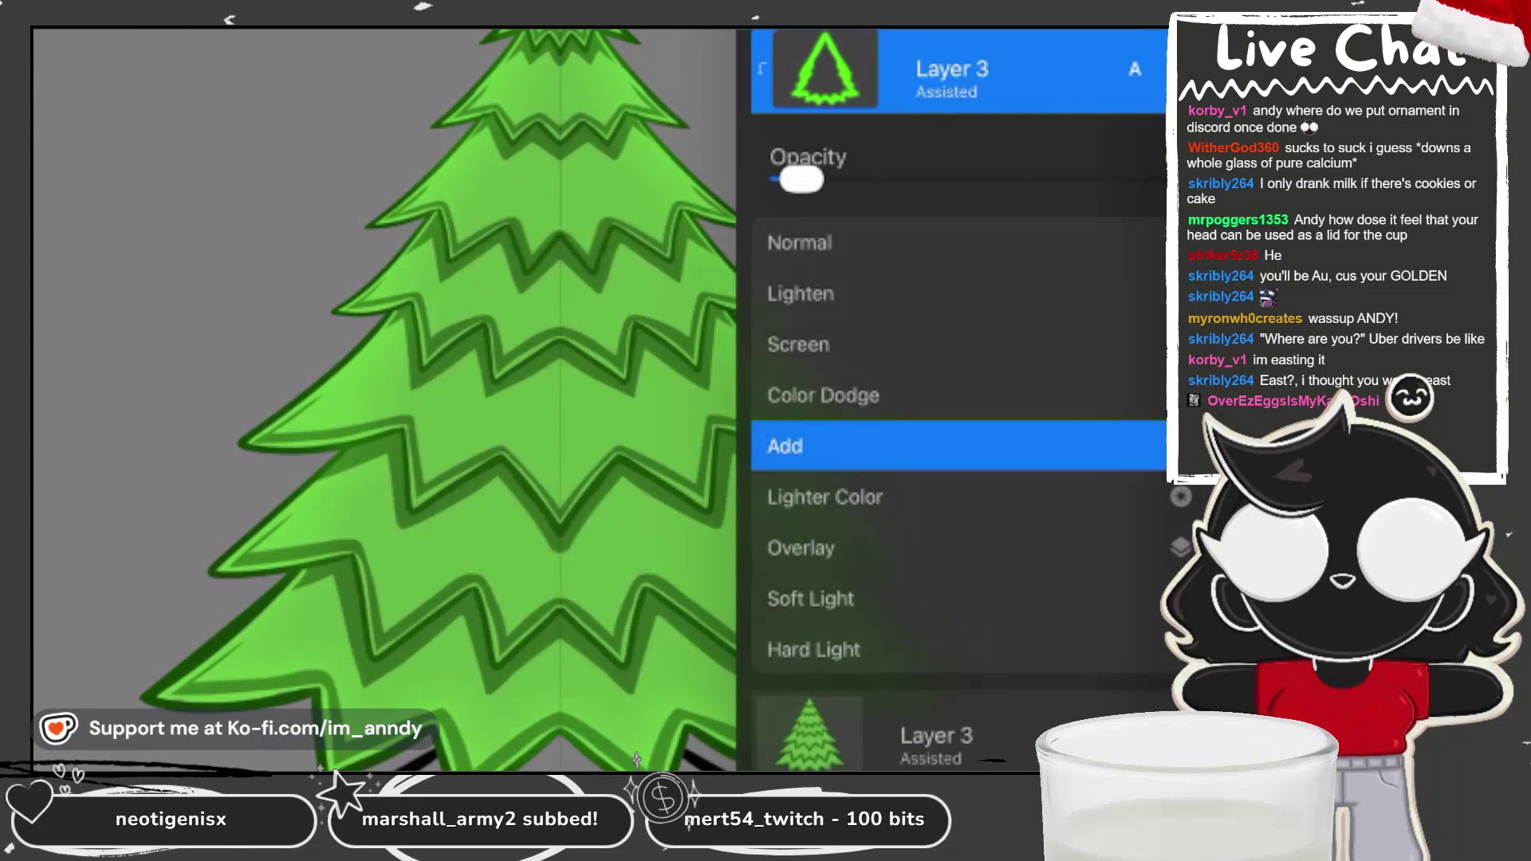
click(1134, 68)
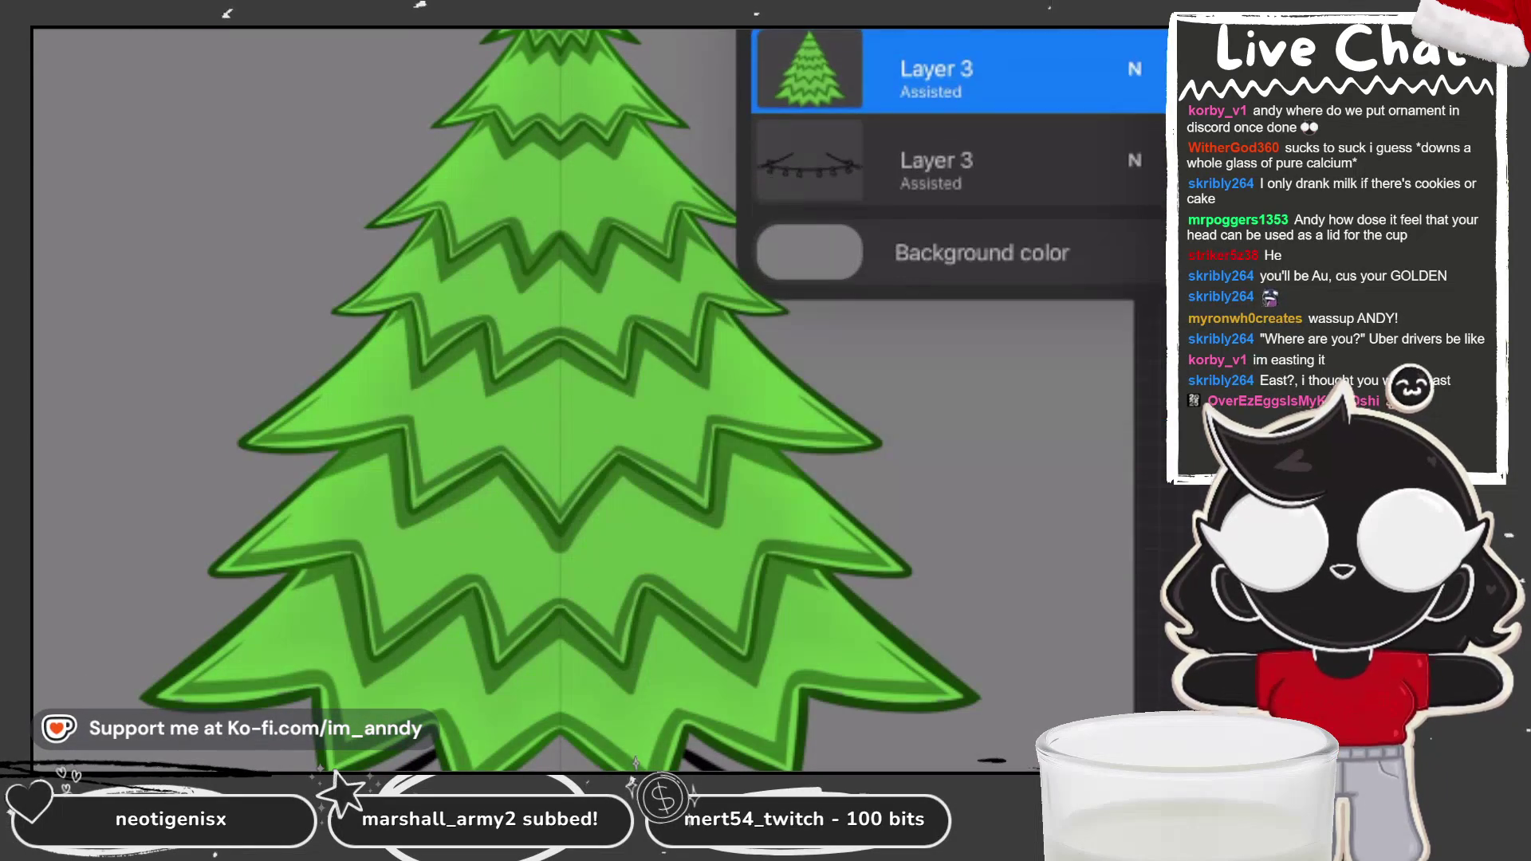
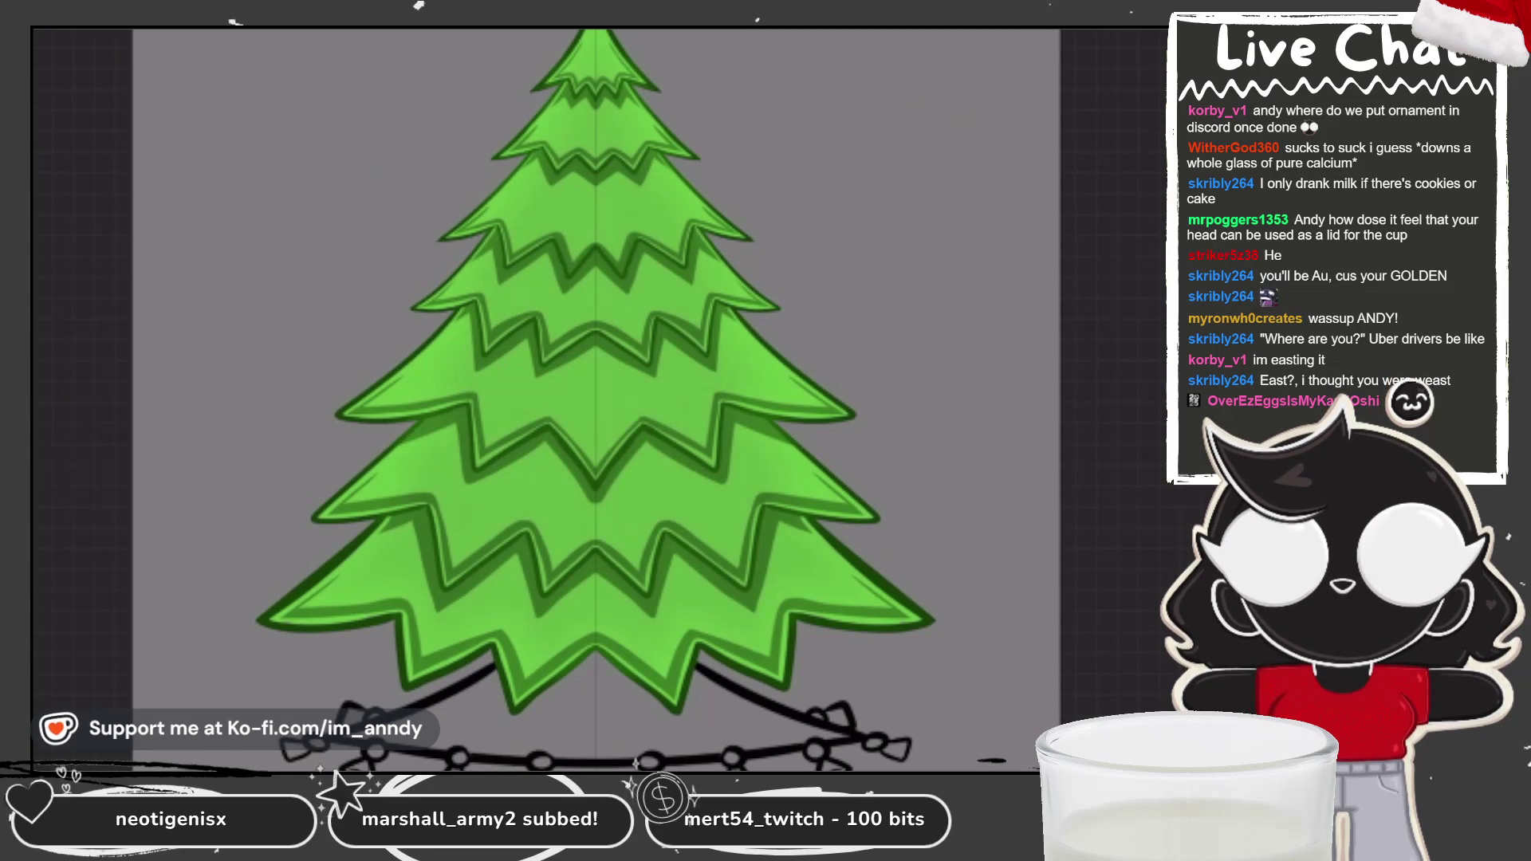
Step: Add a new layer below the lights layer and choose dark red as the colour
key(l)
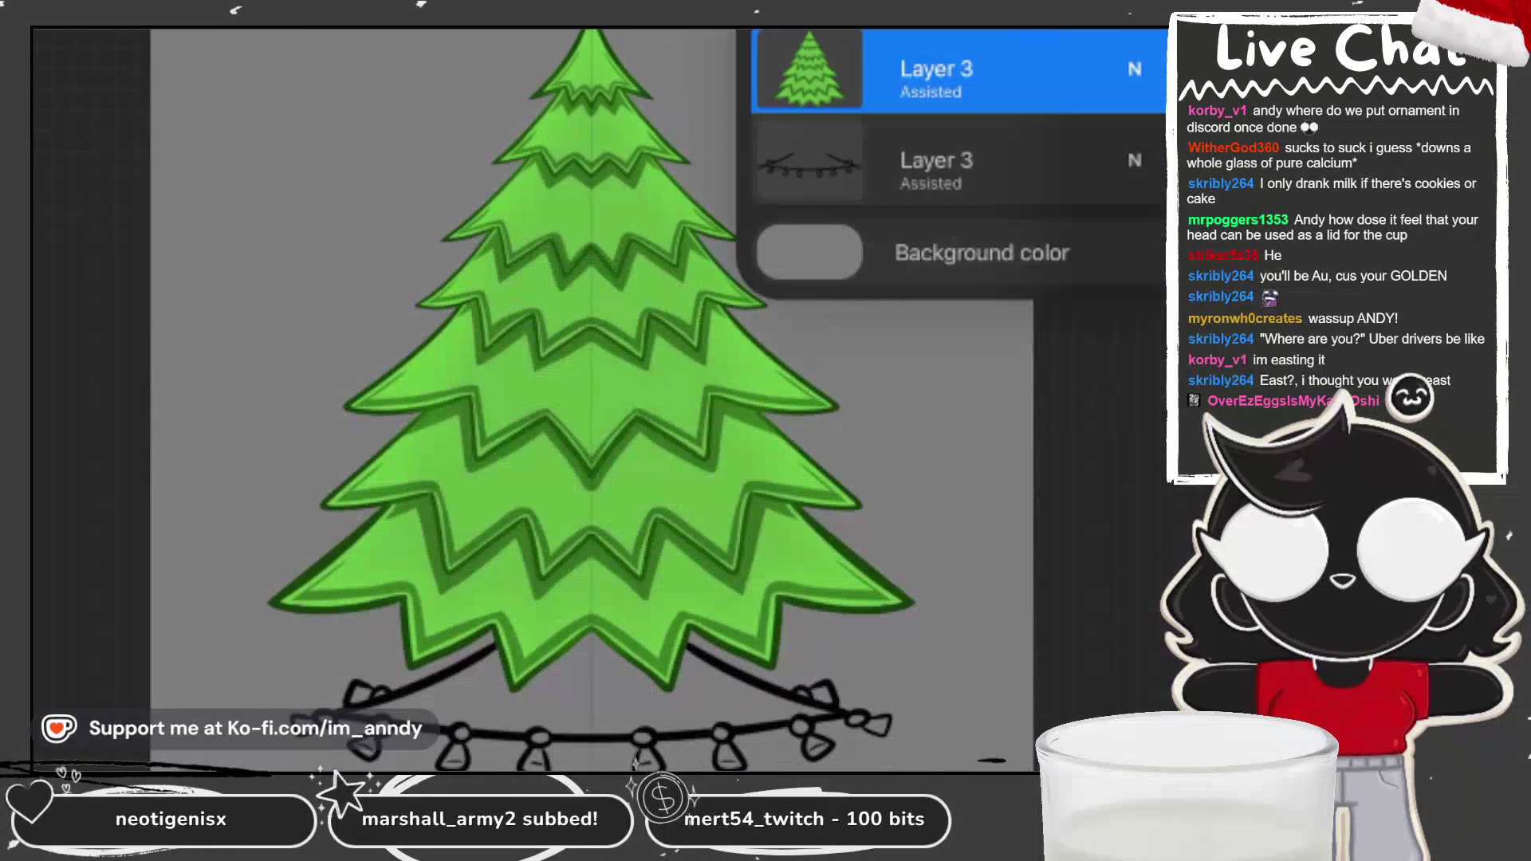
click(957, 160)
drag(956, 160, 957, 250)
click(810, 251)
click(937, 251)
click(1148, 32)
click(1127, 164)
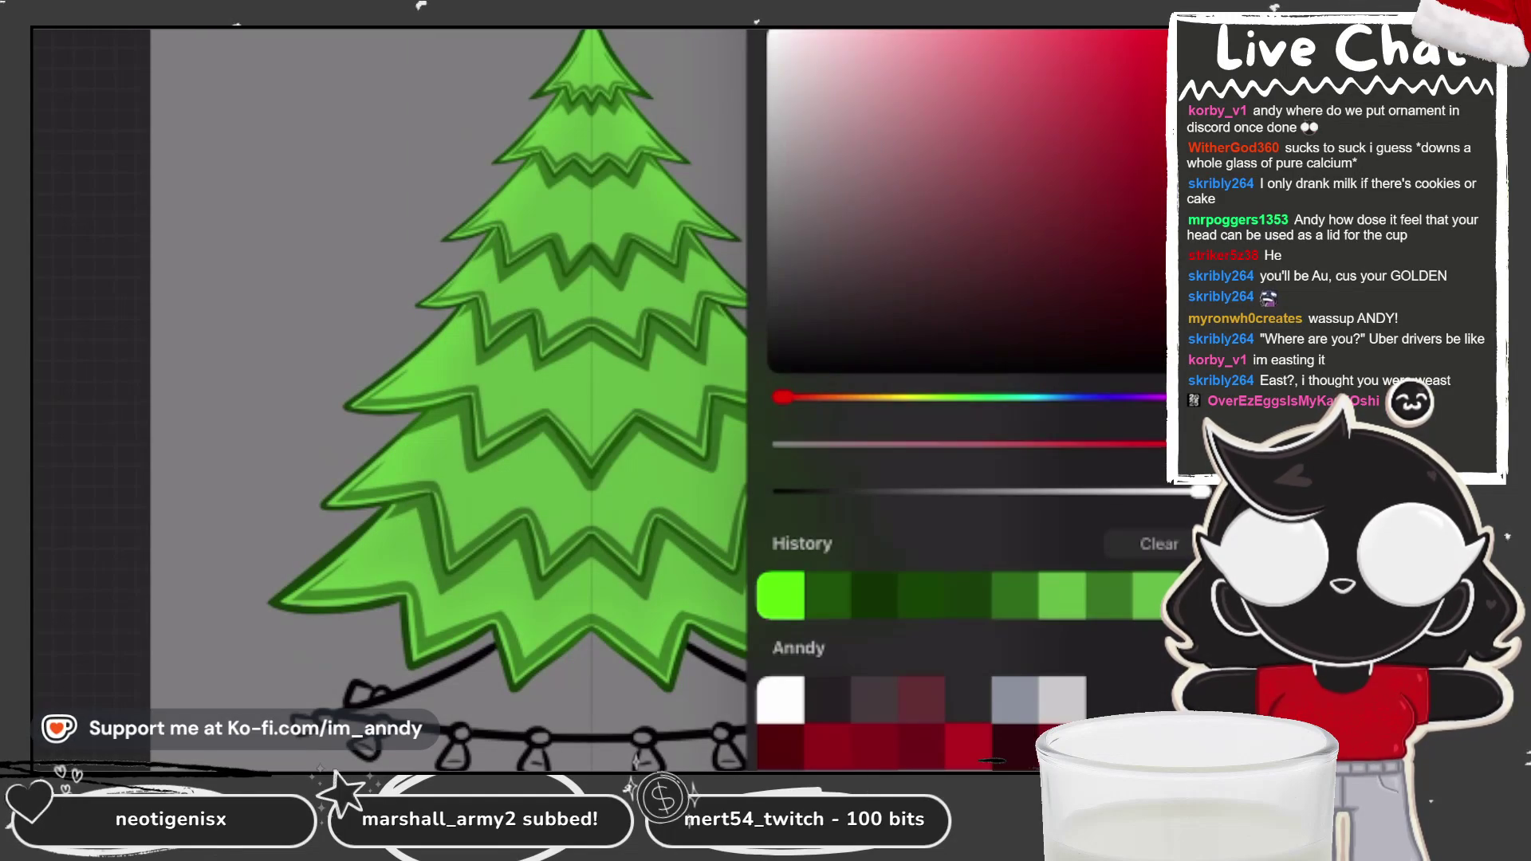
click(1148, 32)
Step: Paint dark red strokes along the light wire below the tree
scroll(598, 319, up, 3)
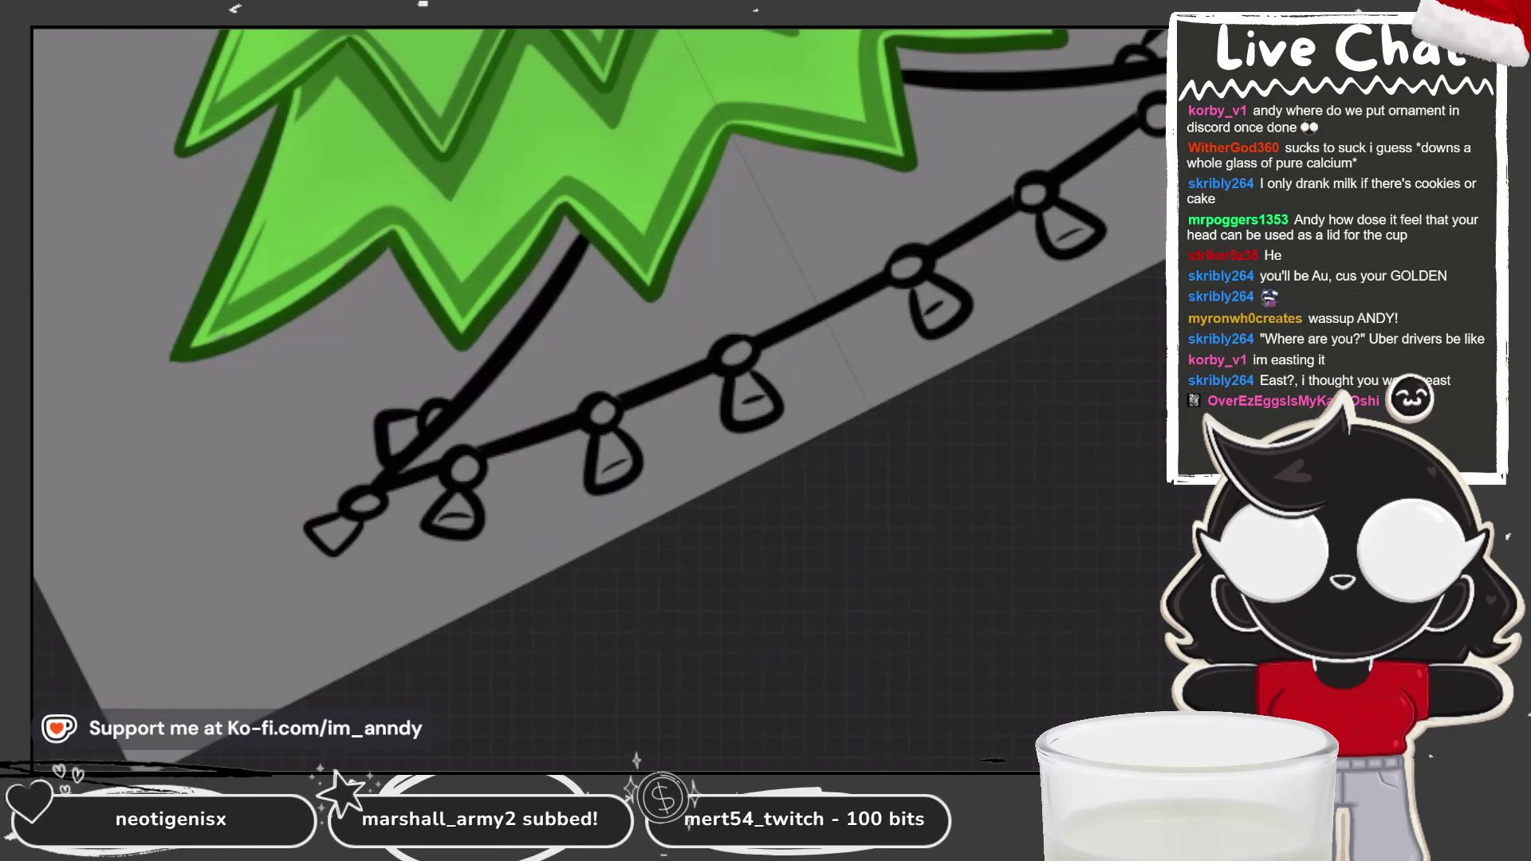
drag(463, 447, 630, 255)
drag(1124, 88, 973, 144)
drag(909, 88, 1124, 136)
drag(447, 439, 486, 398)
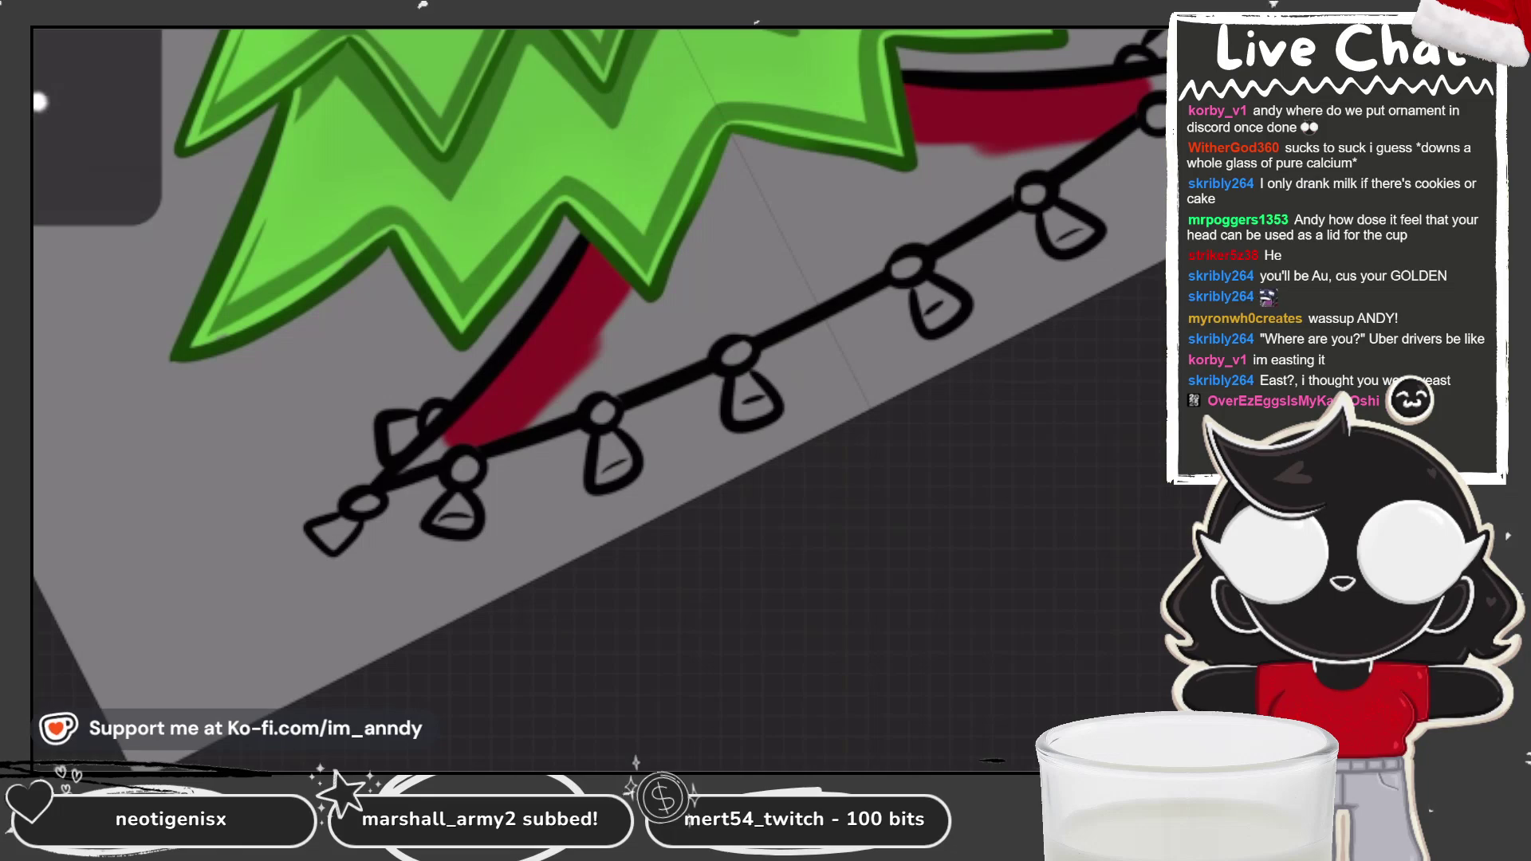
drag(411, 469, 729, 335)
drag(997, 187, 893, 247)
drag(729, 335, 814, 299)
drag(846, 275, 893, 252)
Step: Fill the remaining gaps between the tree and the lights with dark red
drag(813, 301, 865, 279)
drag(733, 327, 885, 257)
drag(686, 271, 933, 151)
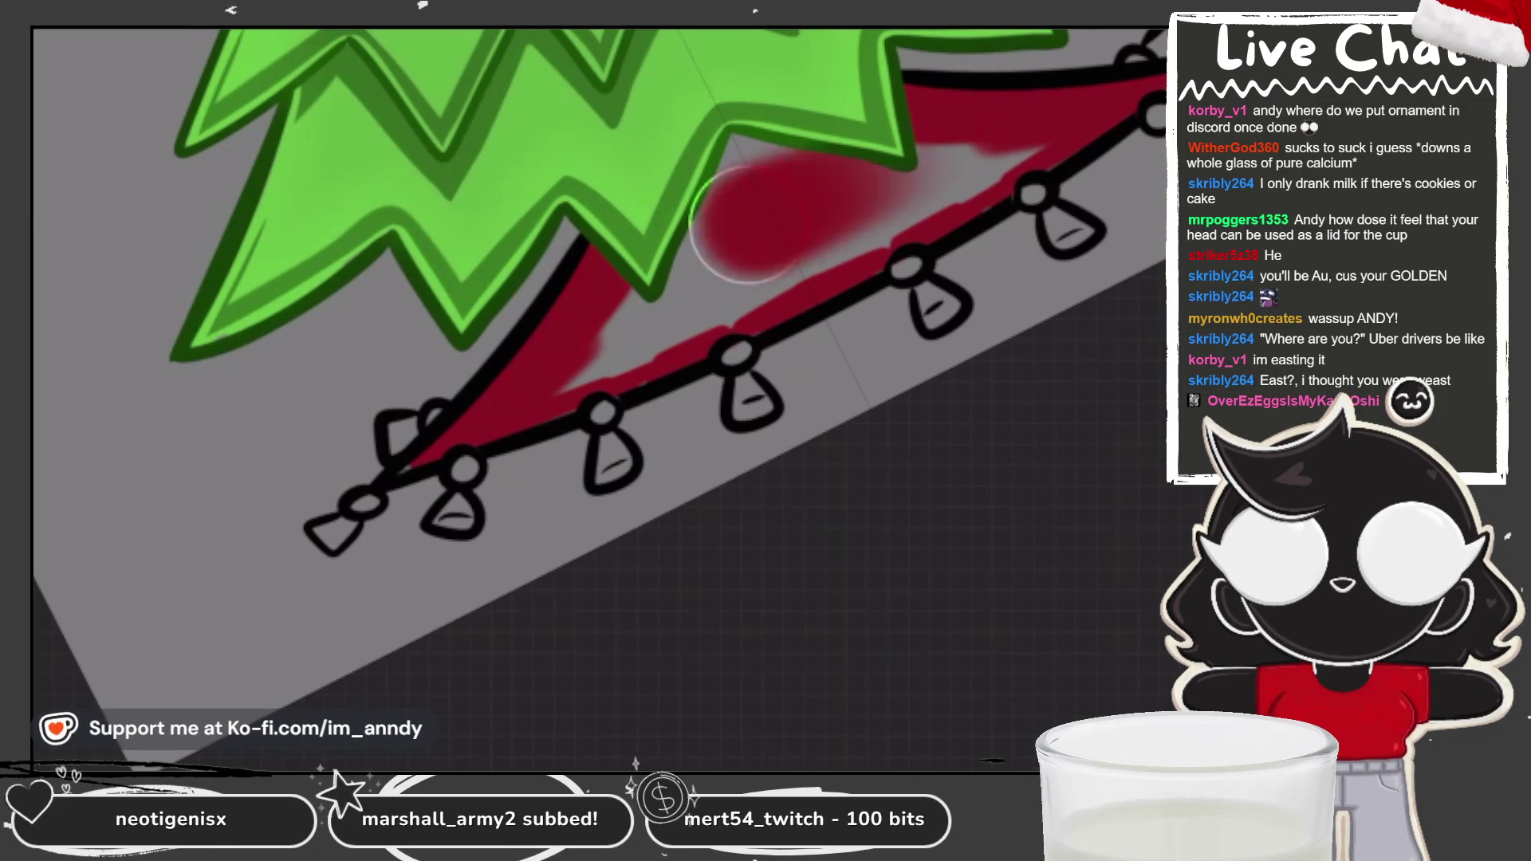
drag(630, 319, 869, 111)
drag(518, 359, 1037, 152)
scroll(601, 396, down, 5)
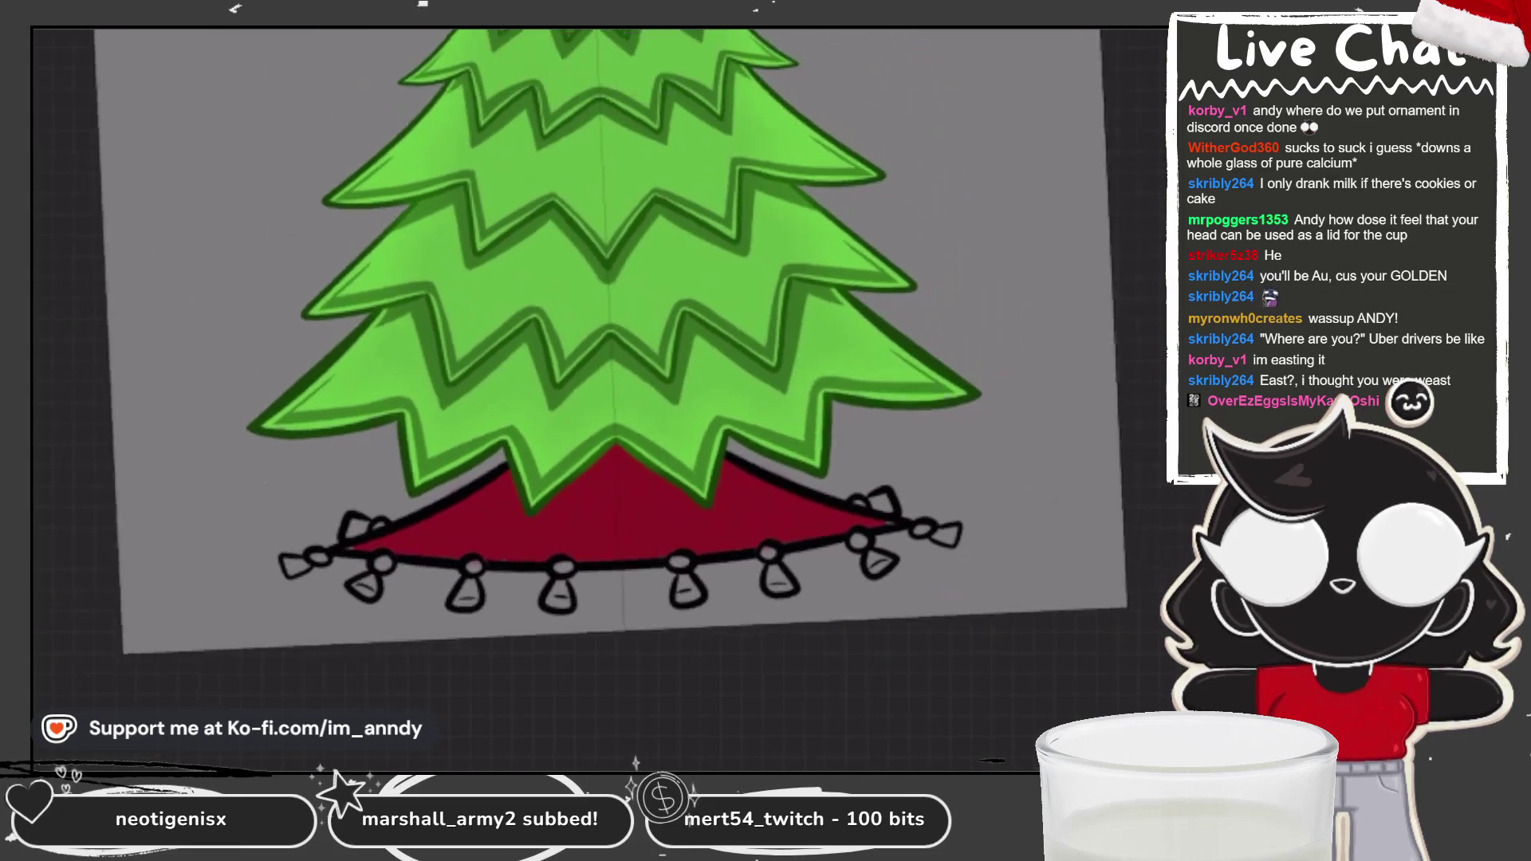
click(1132, 32)
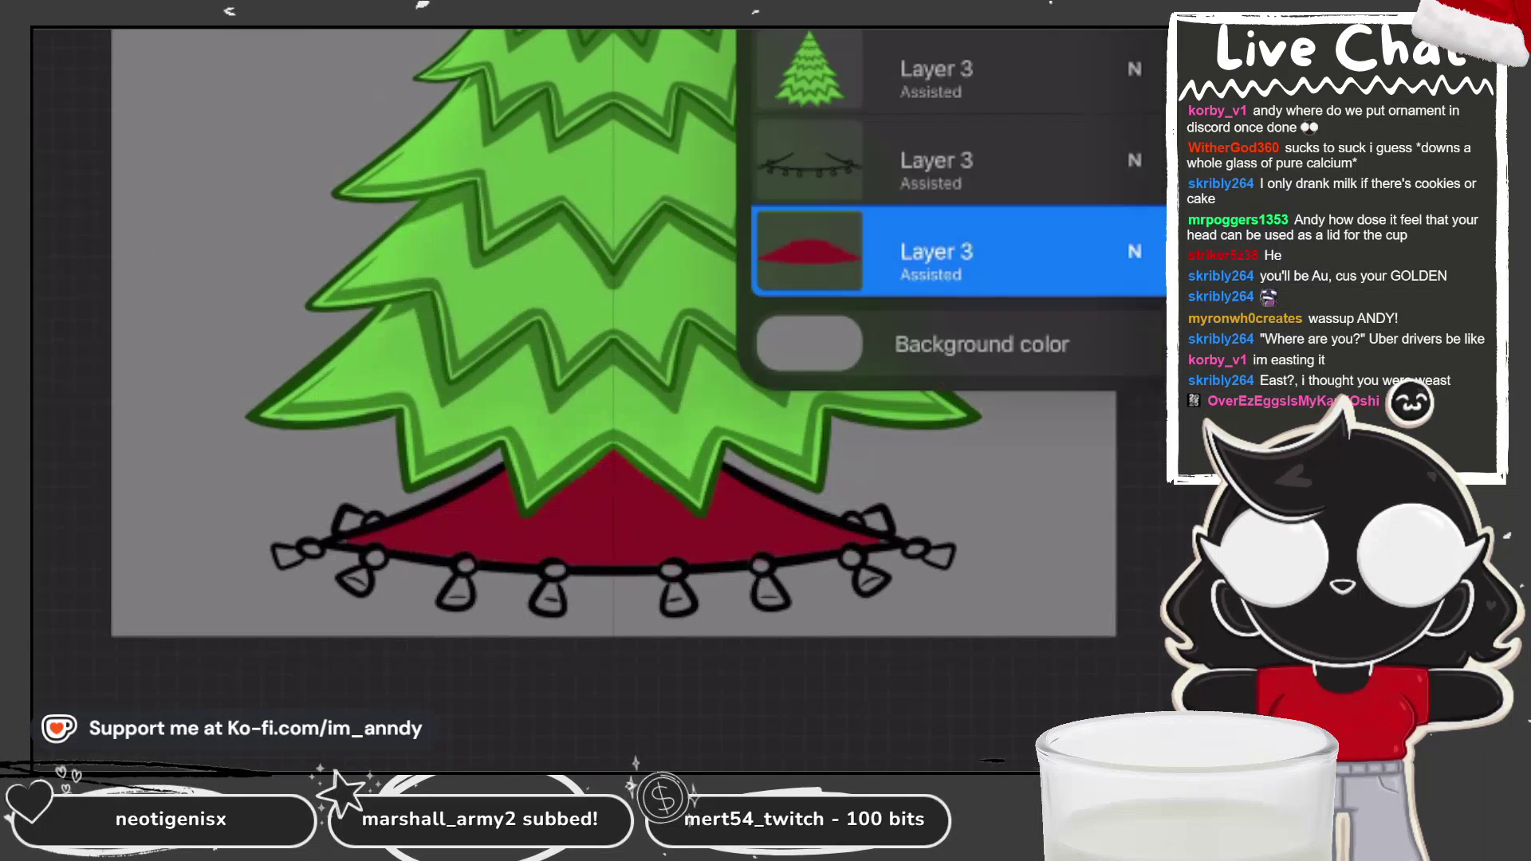
Step: Add Layer 4 below the red skirt layer and choose a pale yellow colour
click(1116, 32)
drag(957, 251, 925, 343)
click(1156, 16)
drag(782, 397, 891, 397)
mouse_move(1127, 172)
mouse_down()
mouse_move(1037, 104)
mouse_move(1051, 74)
mouse_up()
drag(890, 397, 917, 397)
click(359, 358)
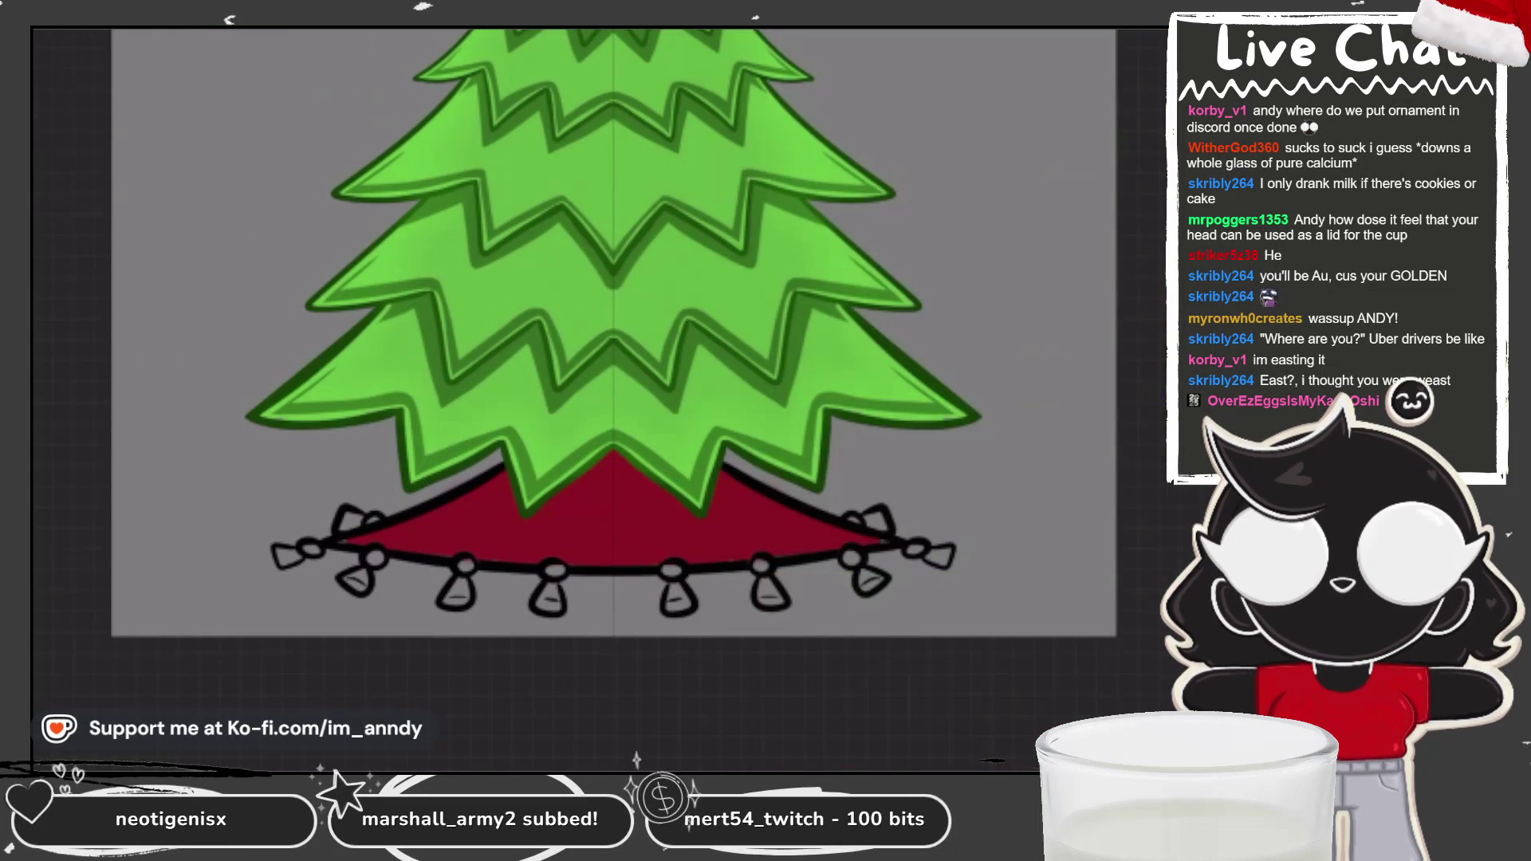
Step: Fill the three leftmost bulbs and their socket rings with yellow
scroll(550, 622, up, 5)
click(249, 469)
key(ctrl+z)
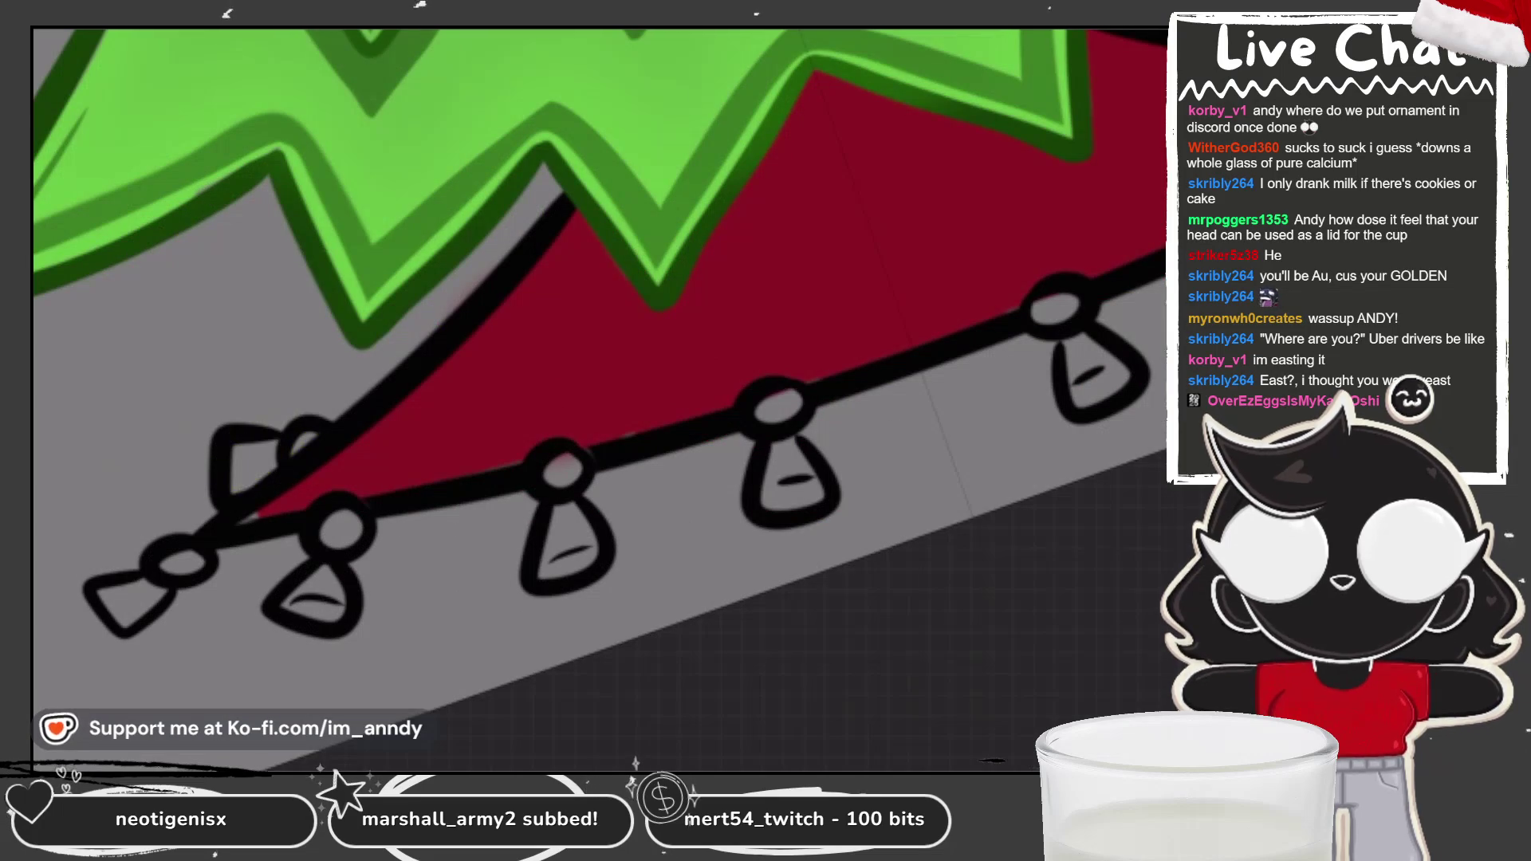
click(251, 467)
click(304, 440)
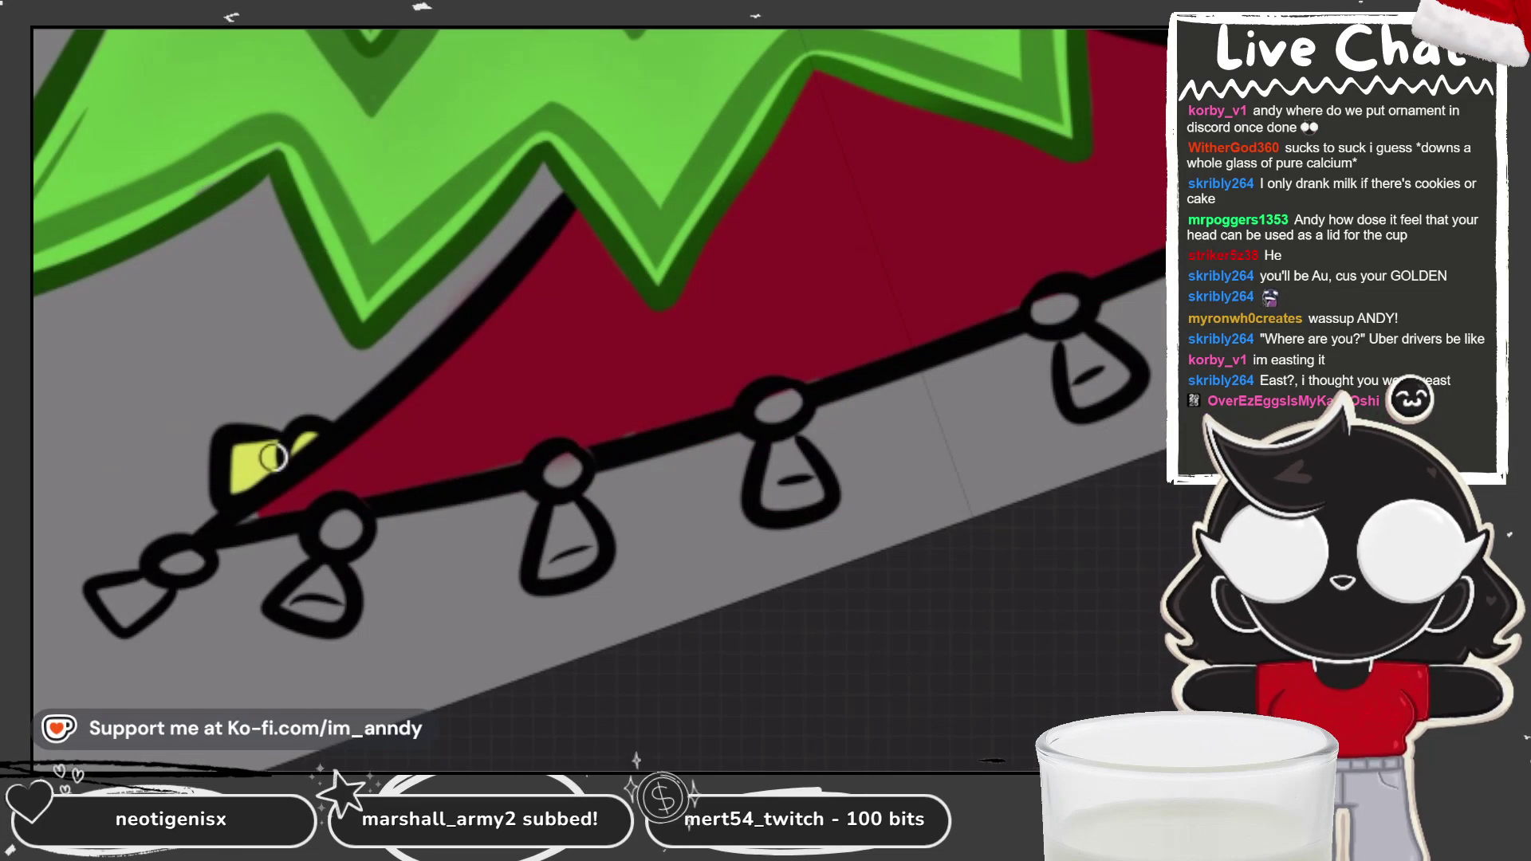
click(184, 562)
click(128, 599)
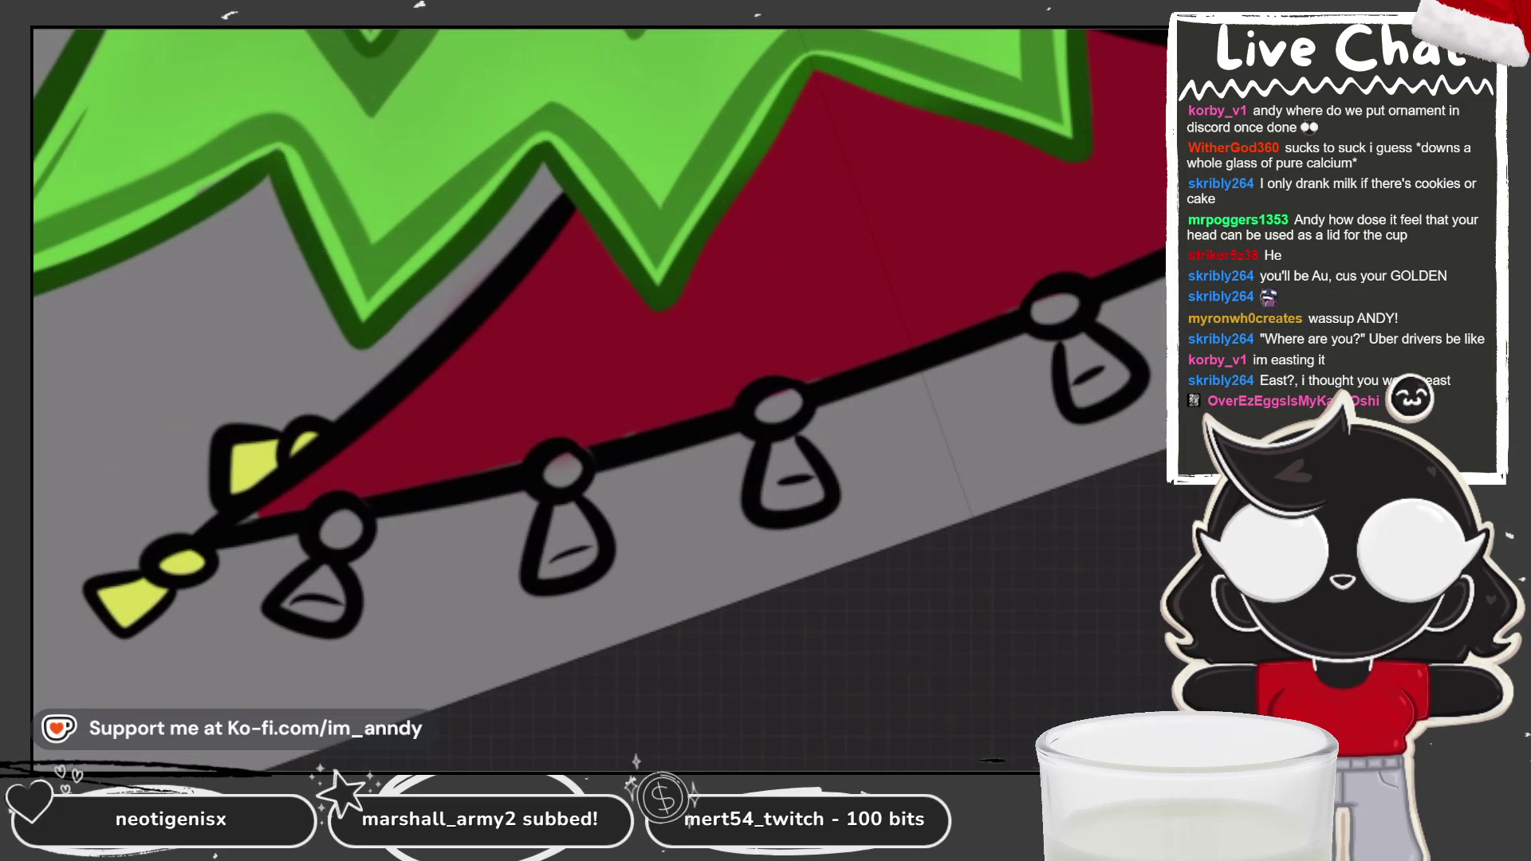
click(326, 536)
click(313, 602)
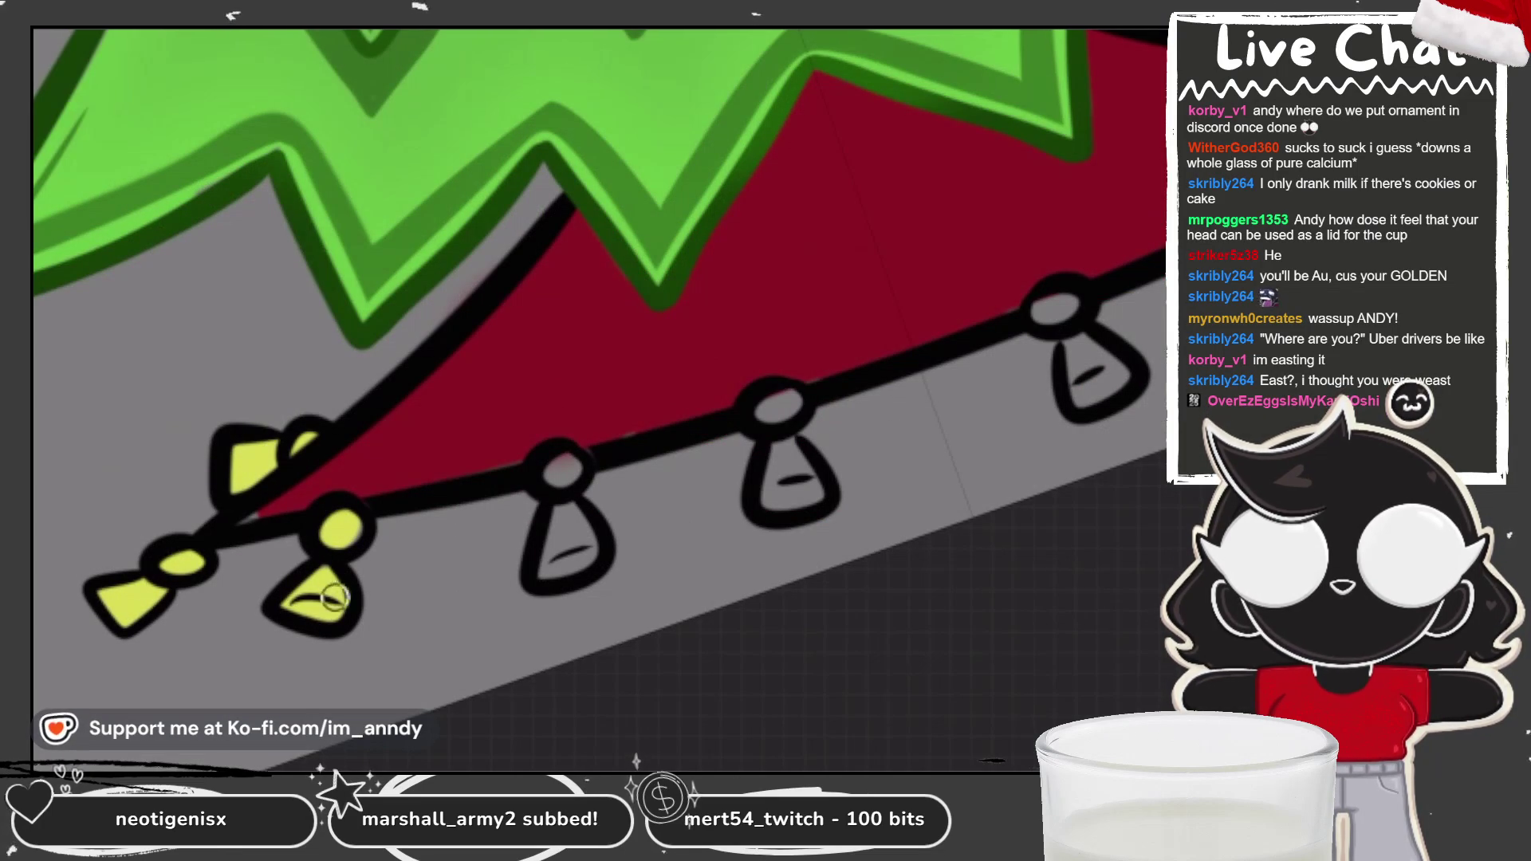
Step: Paint the next bulb and its cone yellow, then keep Layer 4 selected
scroll(361, 528, up, 1)
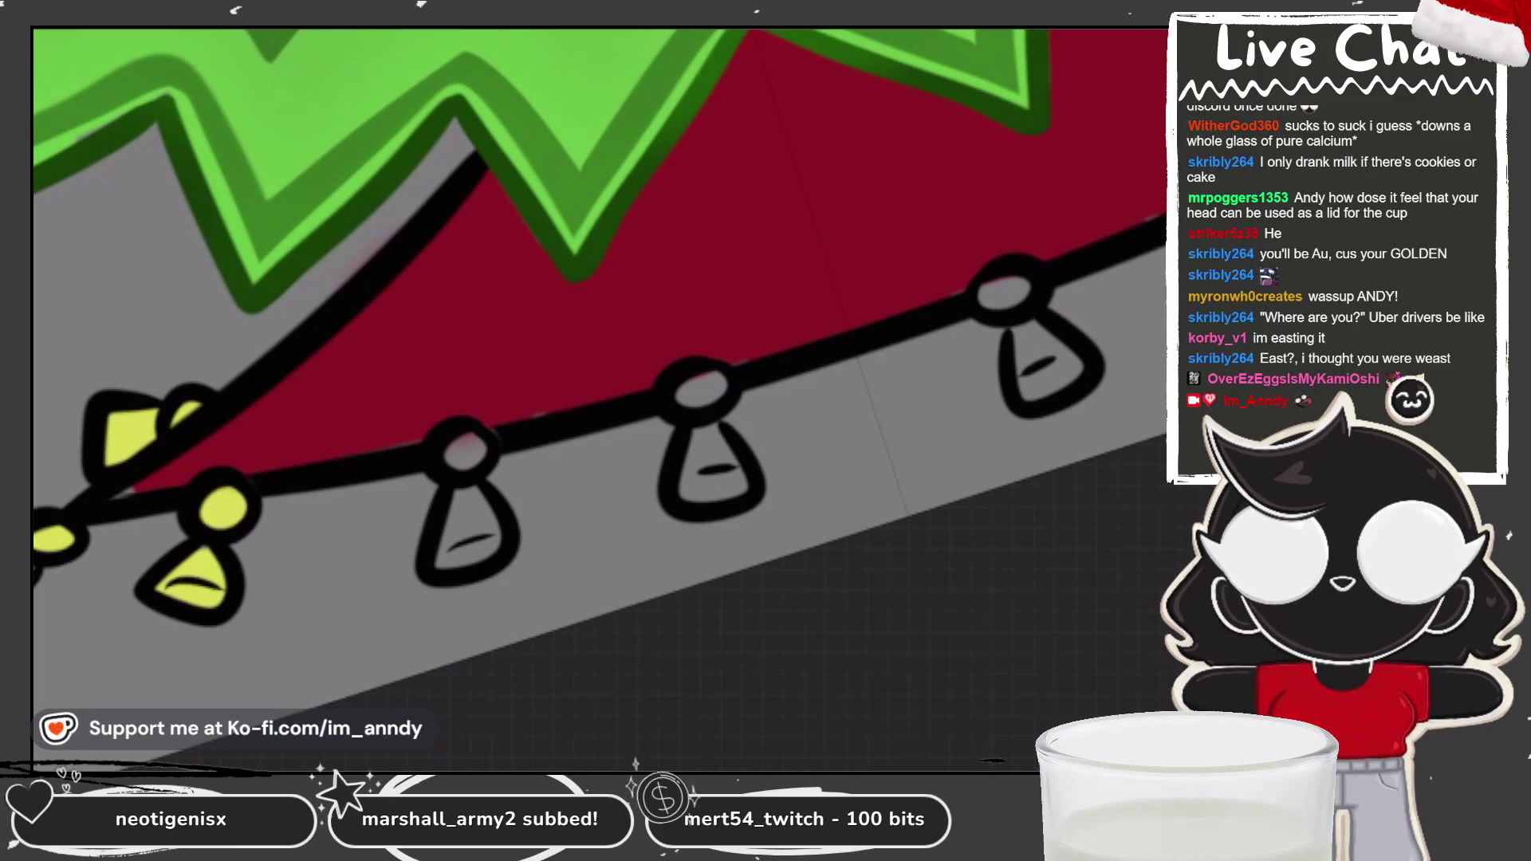
mouse_move(455, 447)
mouse_down()
mouse_move(475, 463)
mouse_move(487, 554)
mouse_up()
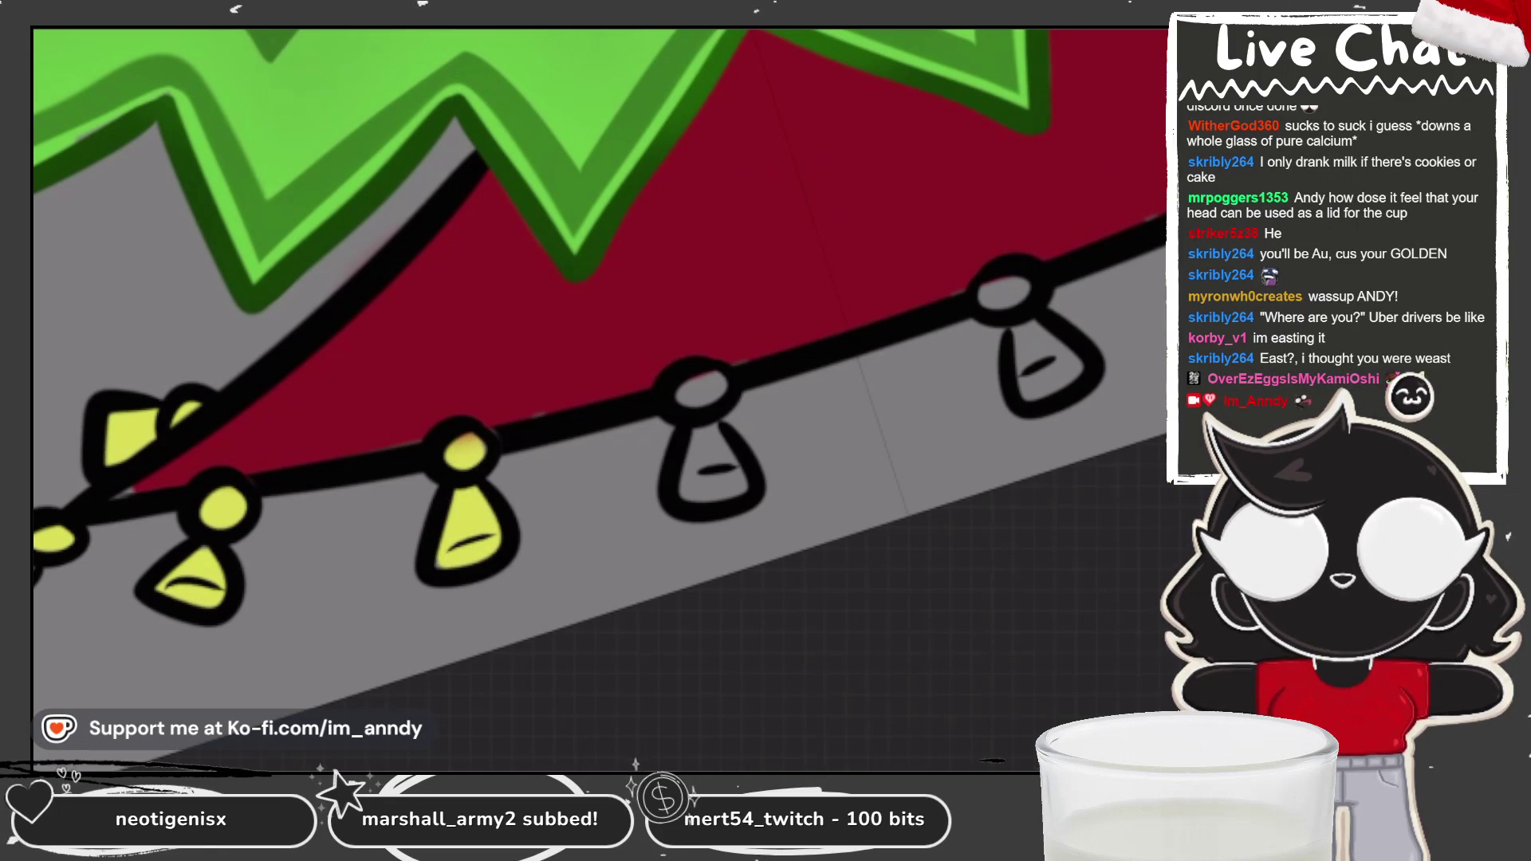
click(956, 252)
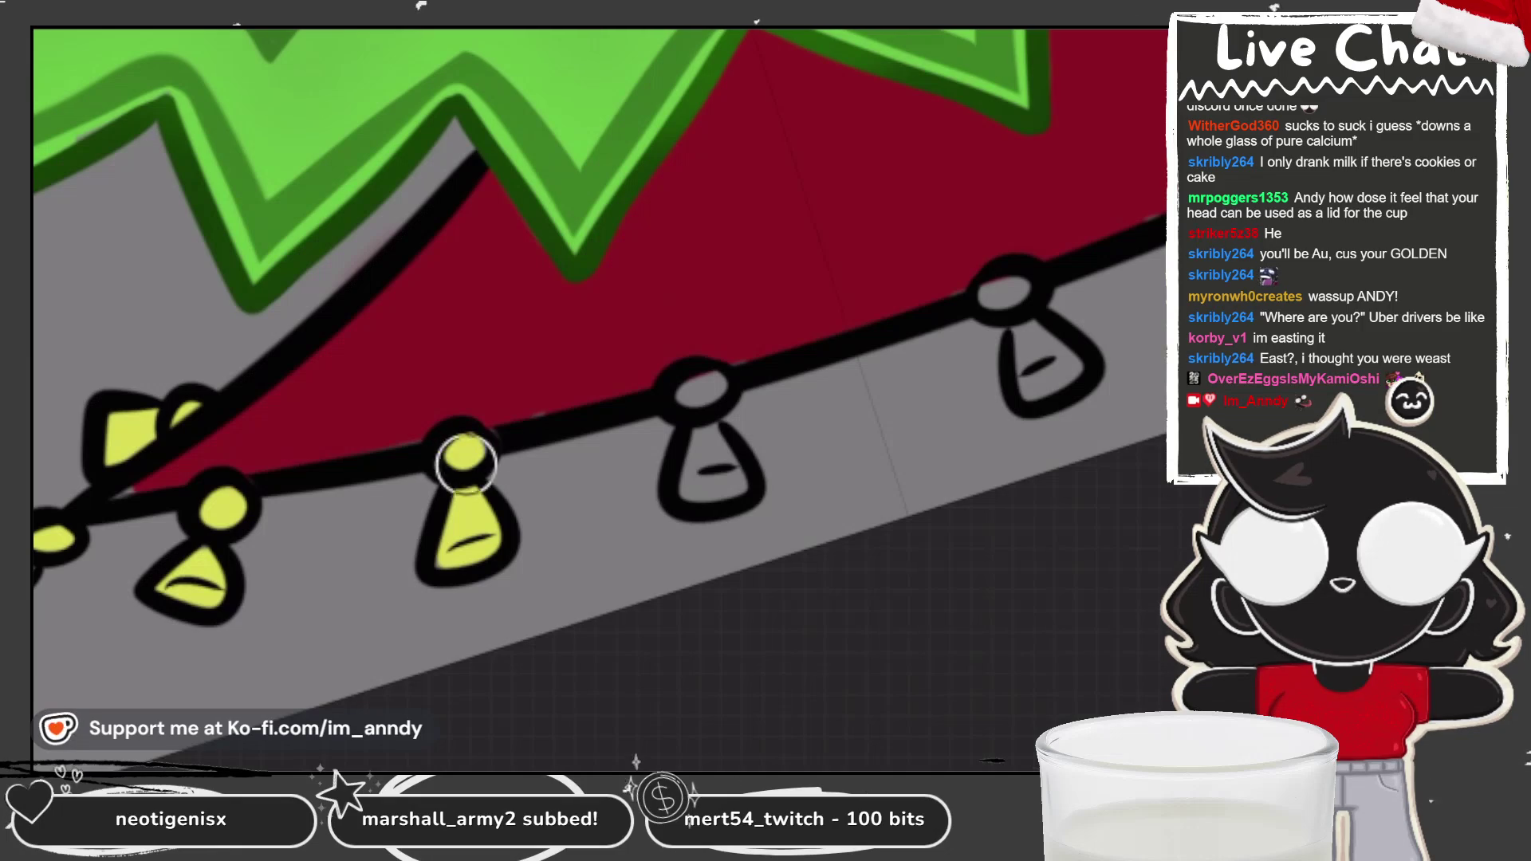
scroll(598, 359, down, 3)
click(956, 343)
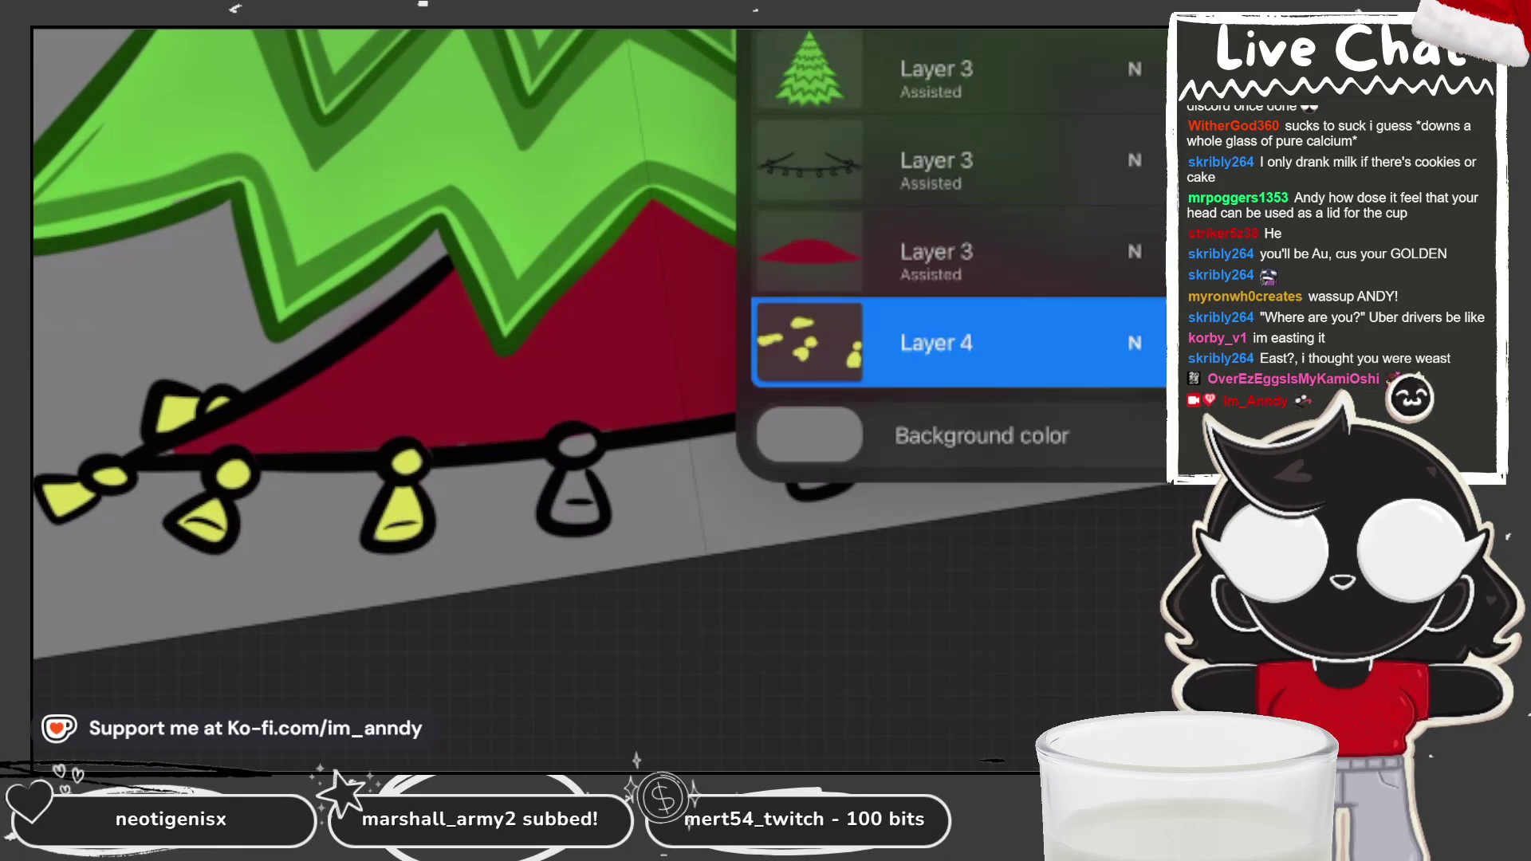
Step: Turn on Drawing Assist for Layer 4 and paint the next bulbs yellow
click(957, 343)
click(580, 465)
click(479, 598)
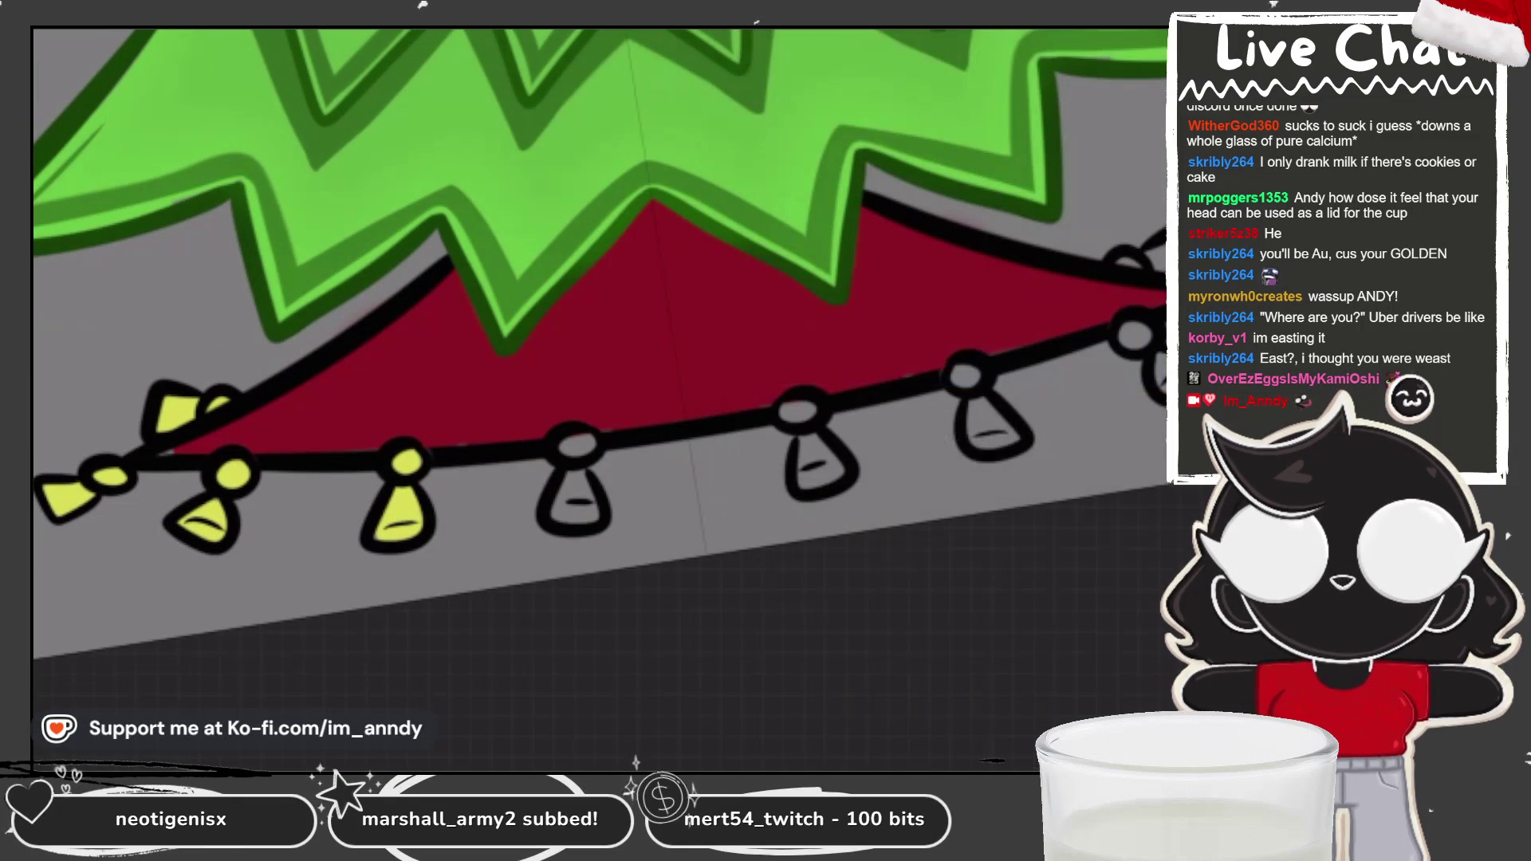
drag(570, 454, 582, 443)
drag(794, 415, 801, 409)
drag(568, 488, 576, 504)
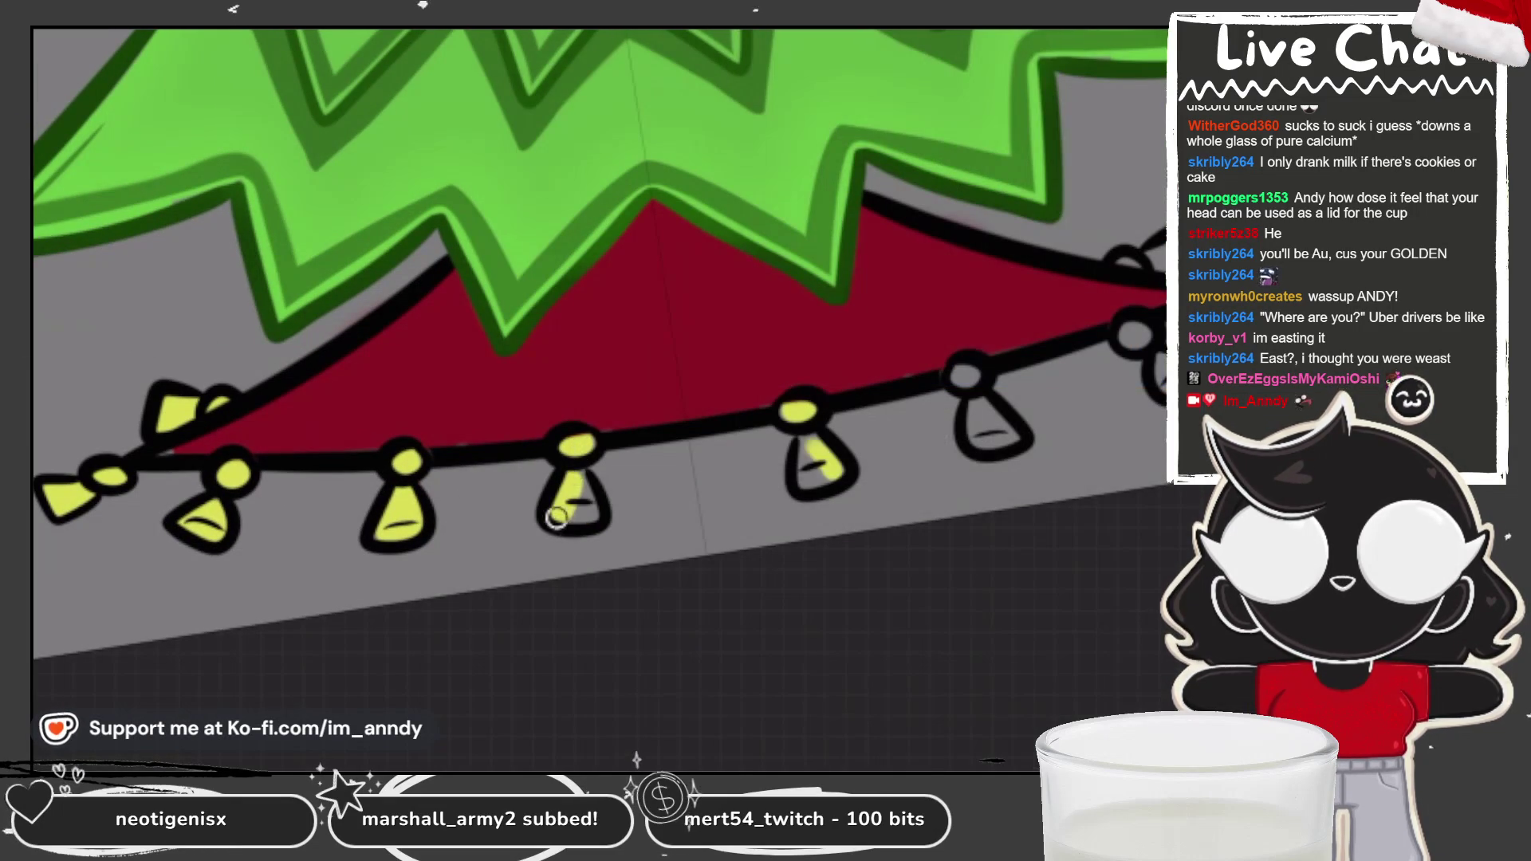
drag(817, 455, 825, 469)
drag(961, 378, 997, 443)
Step: Rotate the view and paint the remaining bulbs toward the right end yellow
drag(965, 375, 694, 381)
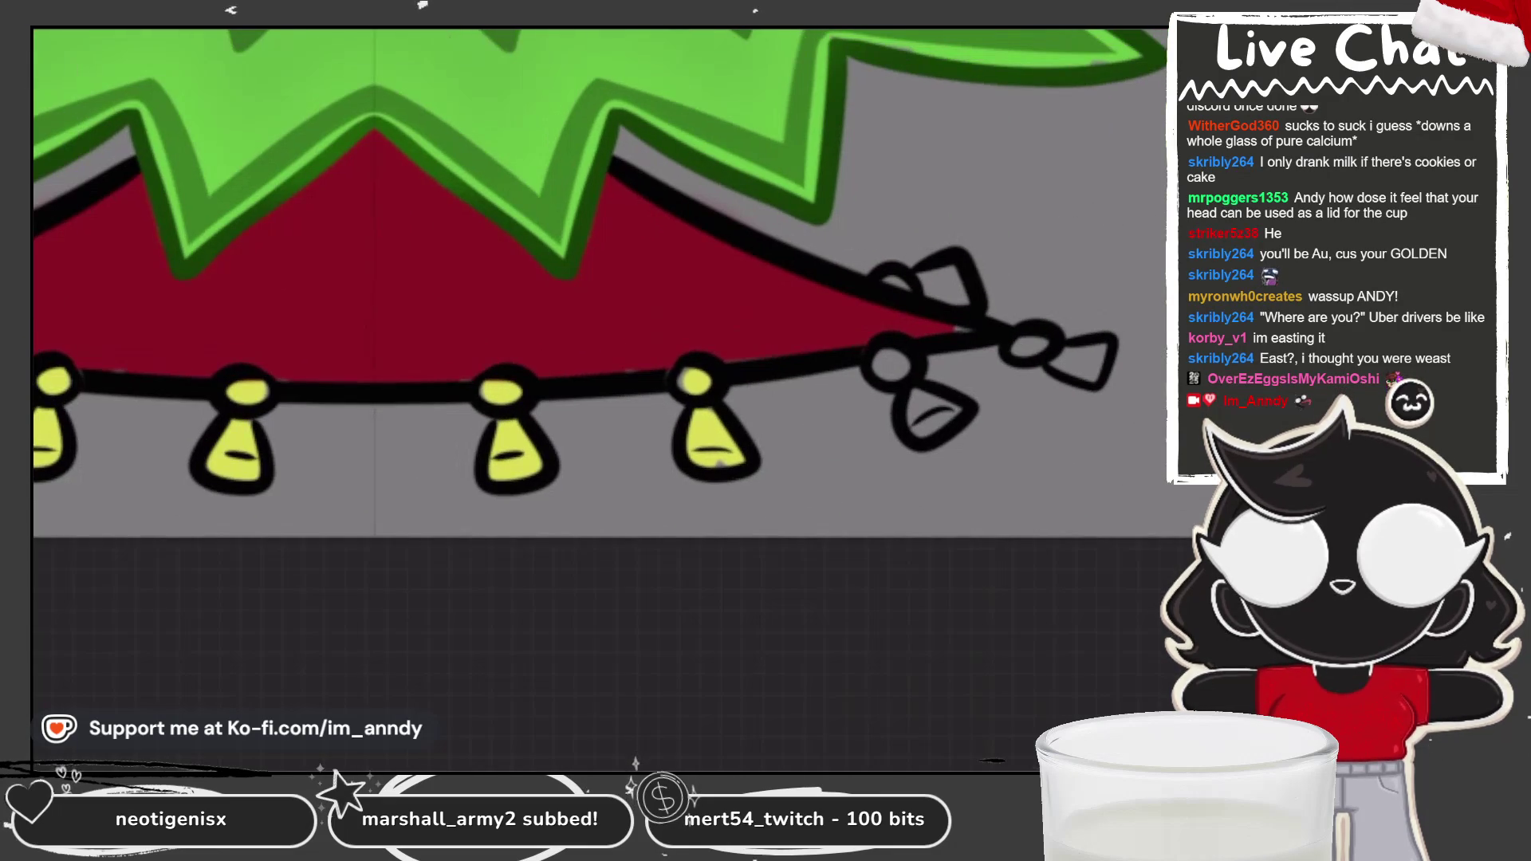
drag(886, 358, 885, 371)
drag(909, 399, 939, 411)
drag(1038, 343, 1101, 357)
mouse_move(892, 283)
mouse_down()
mouse_move(948, 291)
mouse_move(905, 287)
mouse_up()
Step: On the red skirt layer, brush darker red shading under the tree's edge, undoing one stroke
scroll(566, 319, up, 1)
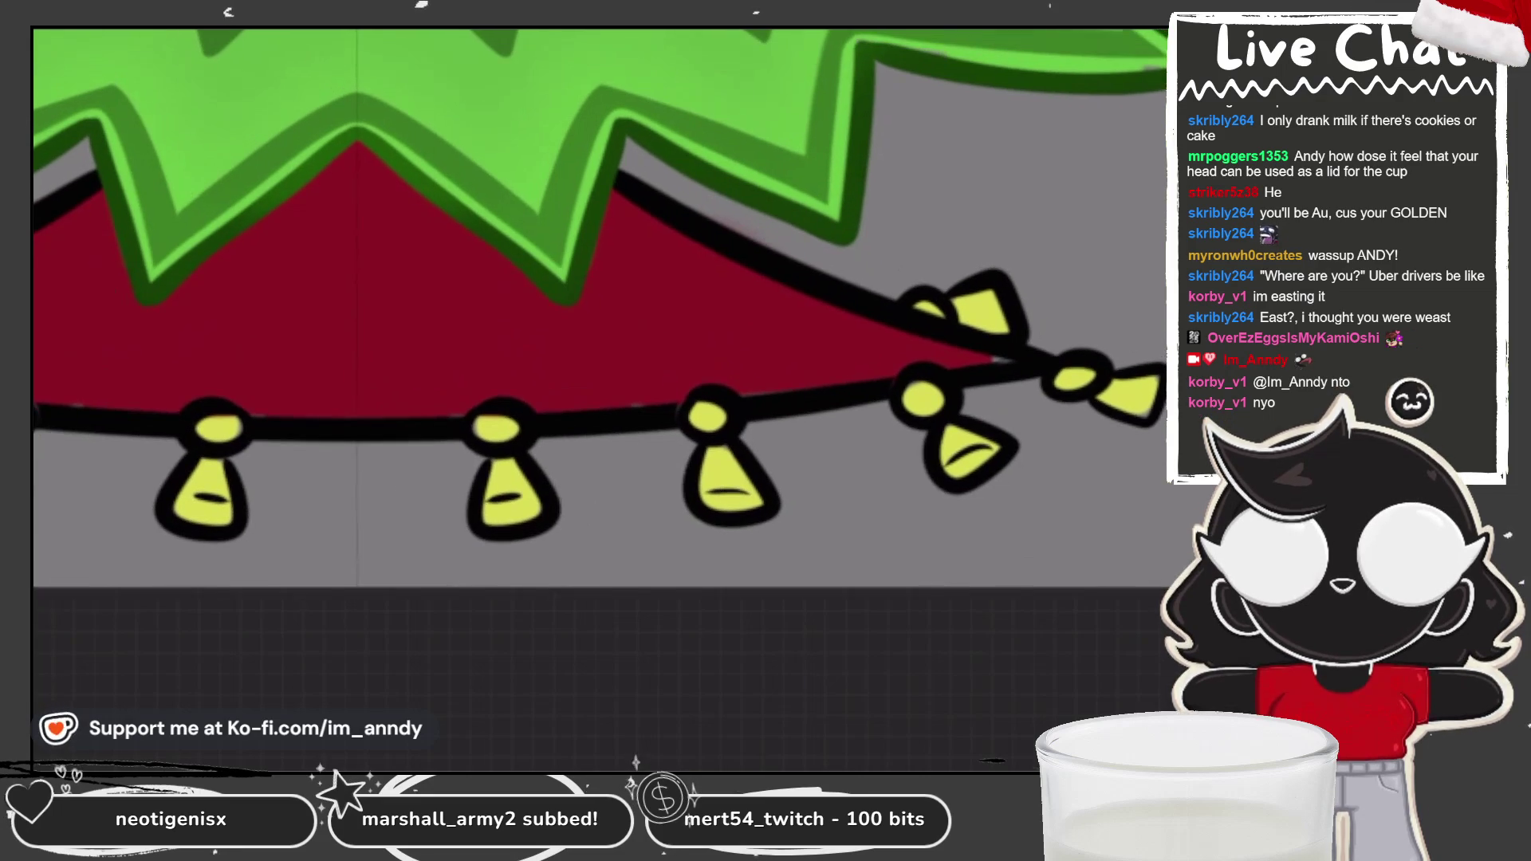
click(888, 250)
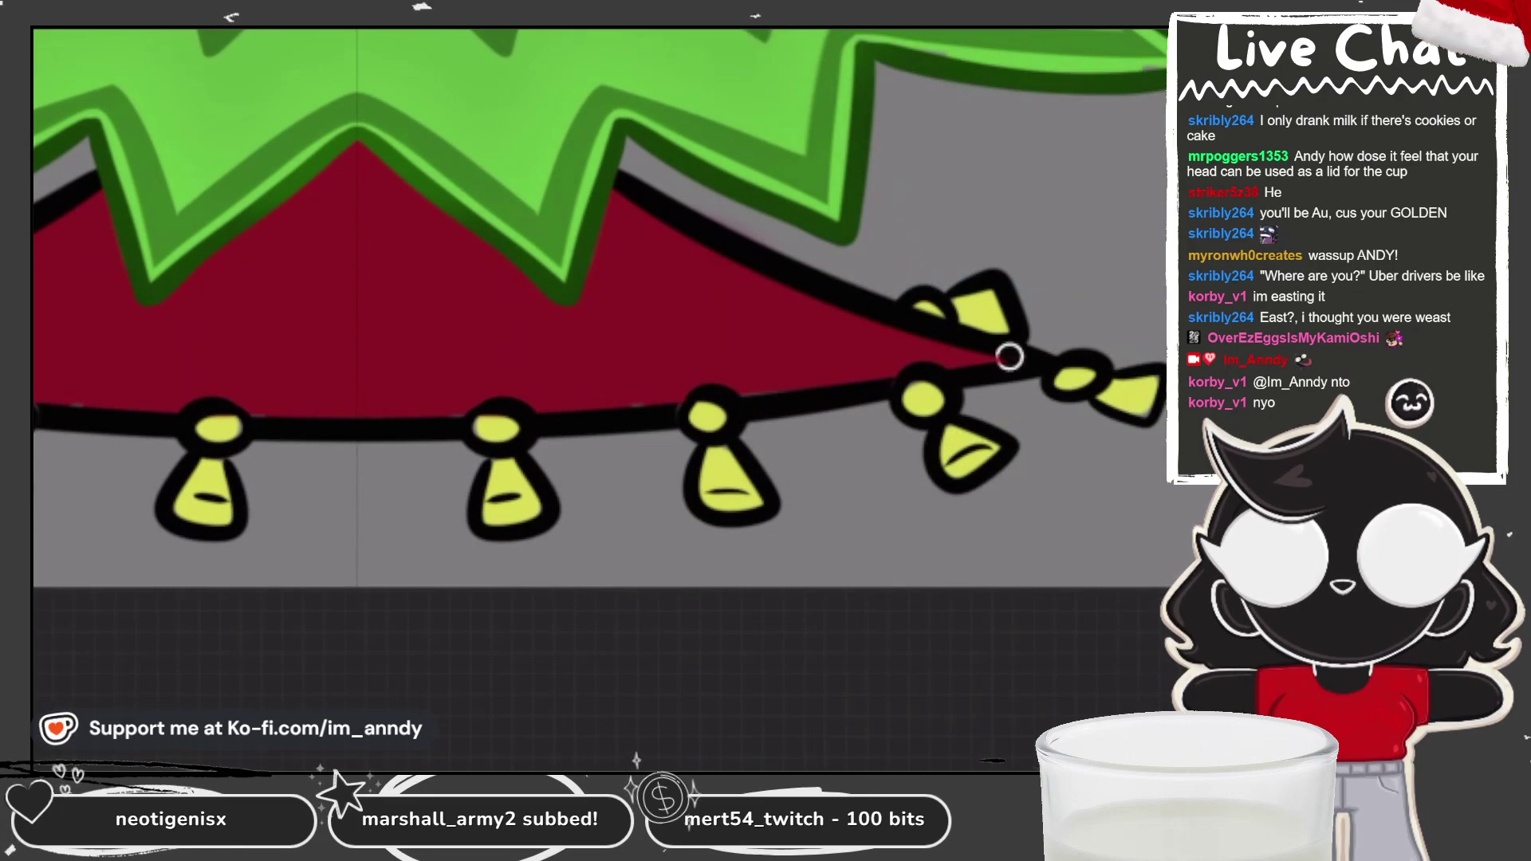
scroll(1164, 391, down, 2)
scroll(598, 319, down, 2)
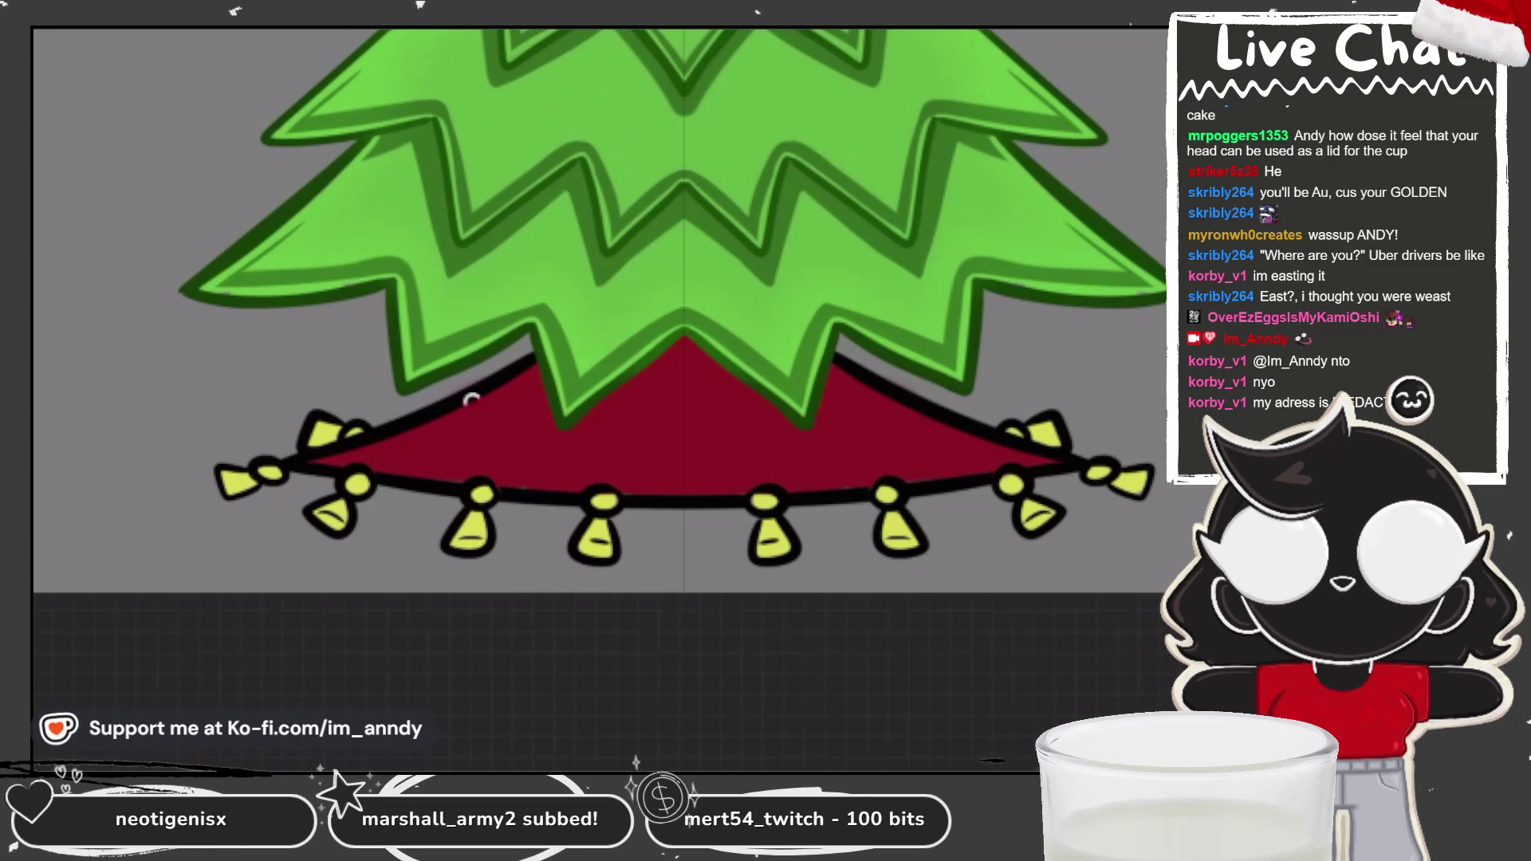
drag(426, 431, 547, 373)
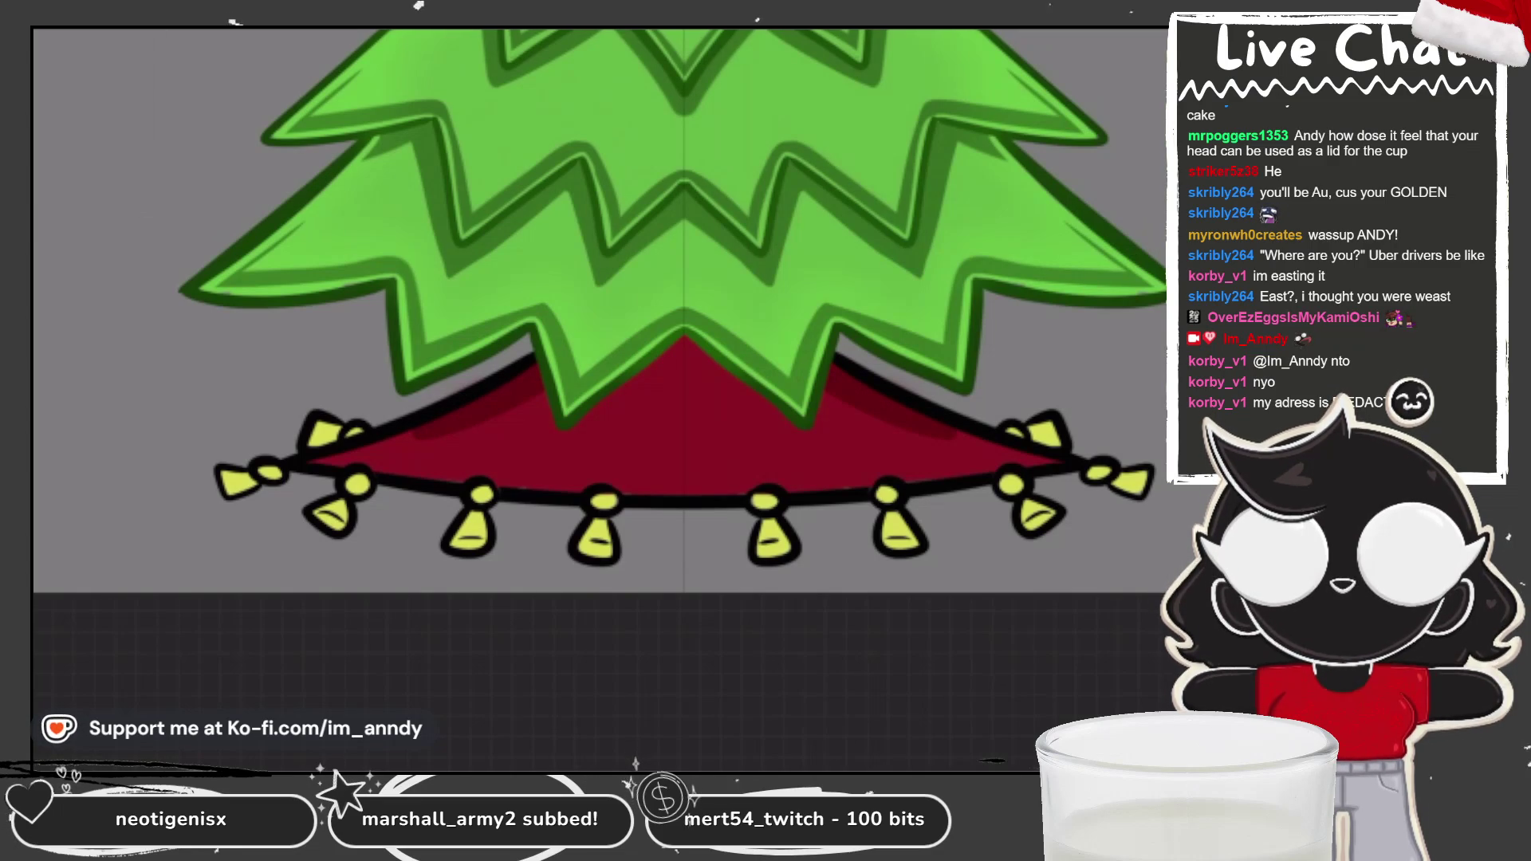
drag(438, 417, 546, 382)
key(ctrl+z)
key(ctrl+z)
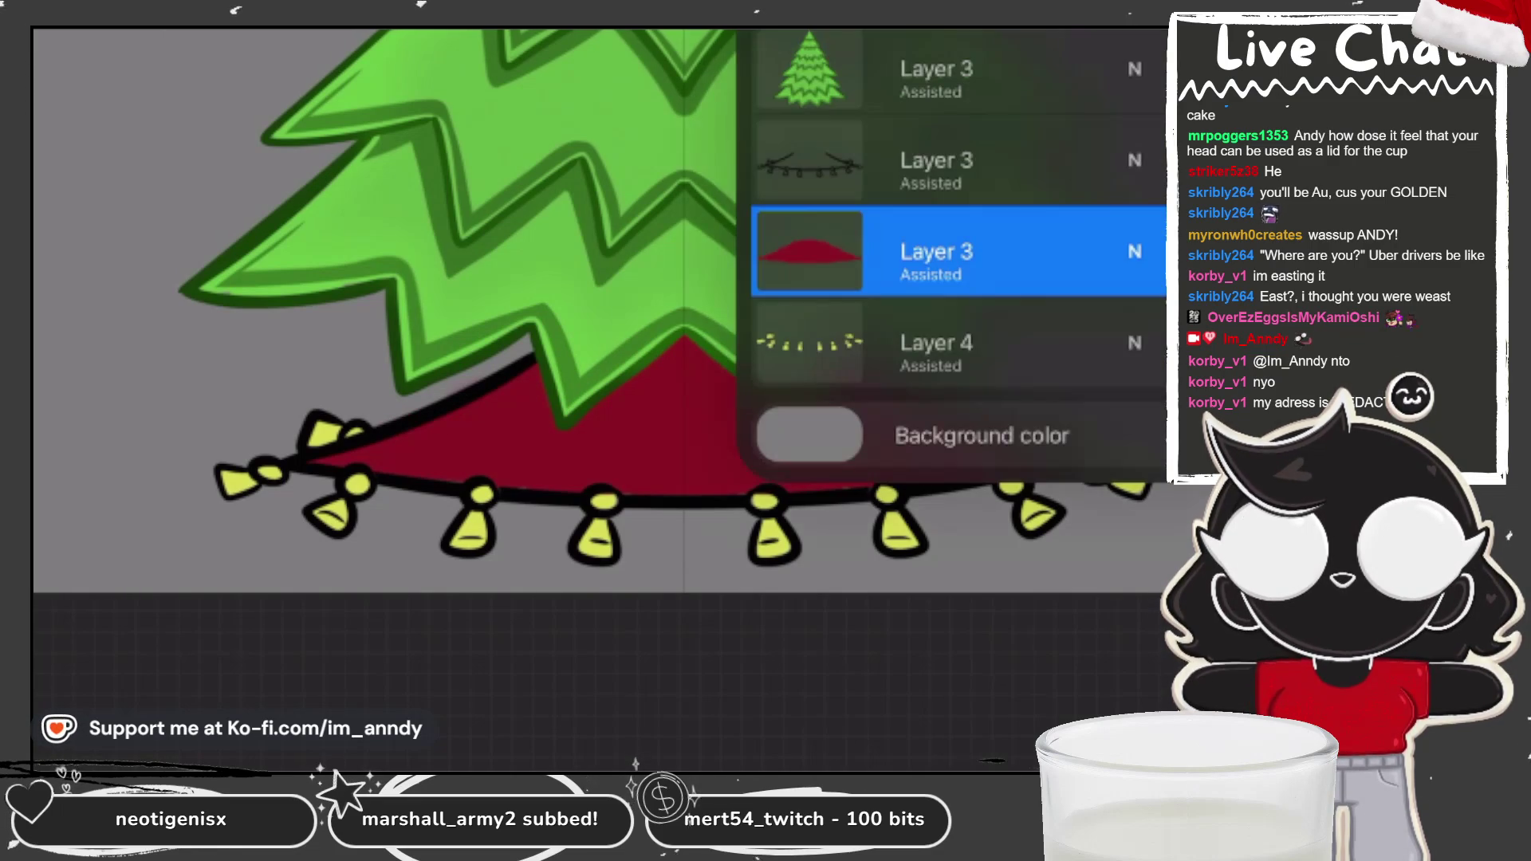
Step: Add mirrored darker shading on the skirt below the tree's left and middle points
click(937, 251)
drag(399, 438, 558, 359)
mouse_move(542, 415)
mouse_down()
mouse_move(547, 451)
mouse_move(622, 390)
mouse_up()
drag(591, 463, 693, 367)
scroll(683, 319, down, 3)
scroll(630, 335, down, 3)
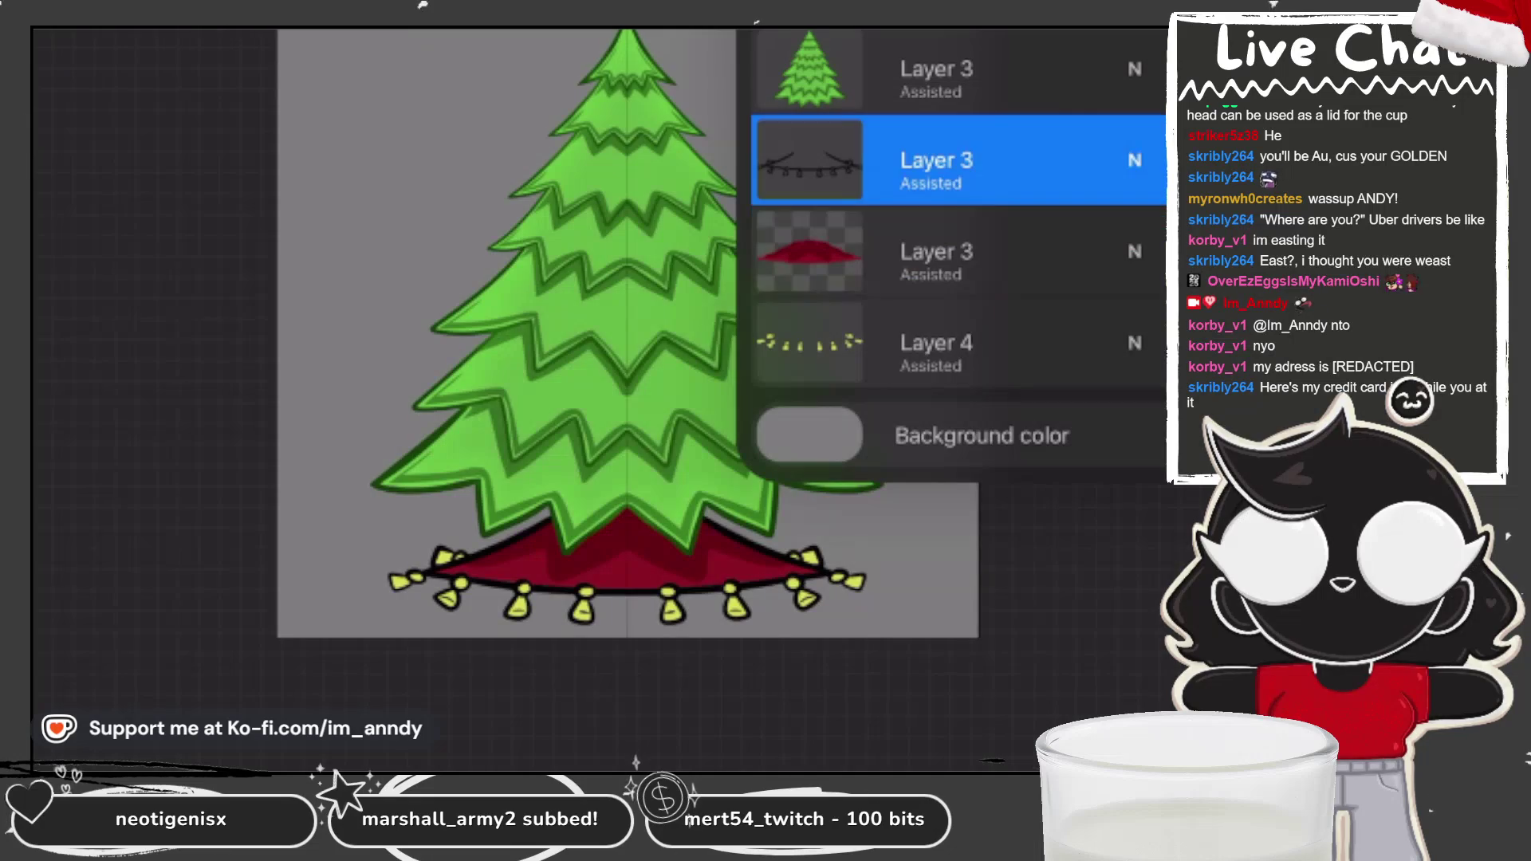
Step: Sample the yellow of a light bulb with the eyedropper on the light-string layer
click(809, 160)
scroll(606, 319, up, 5)
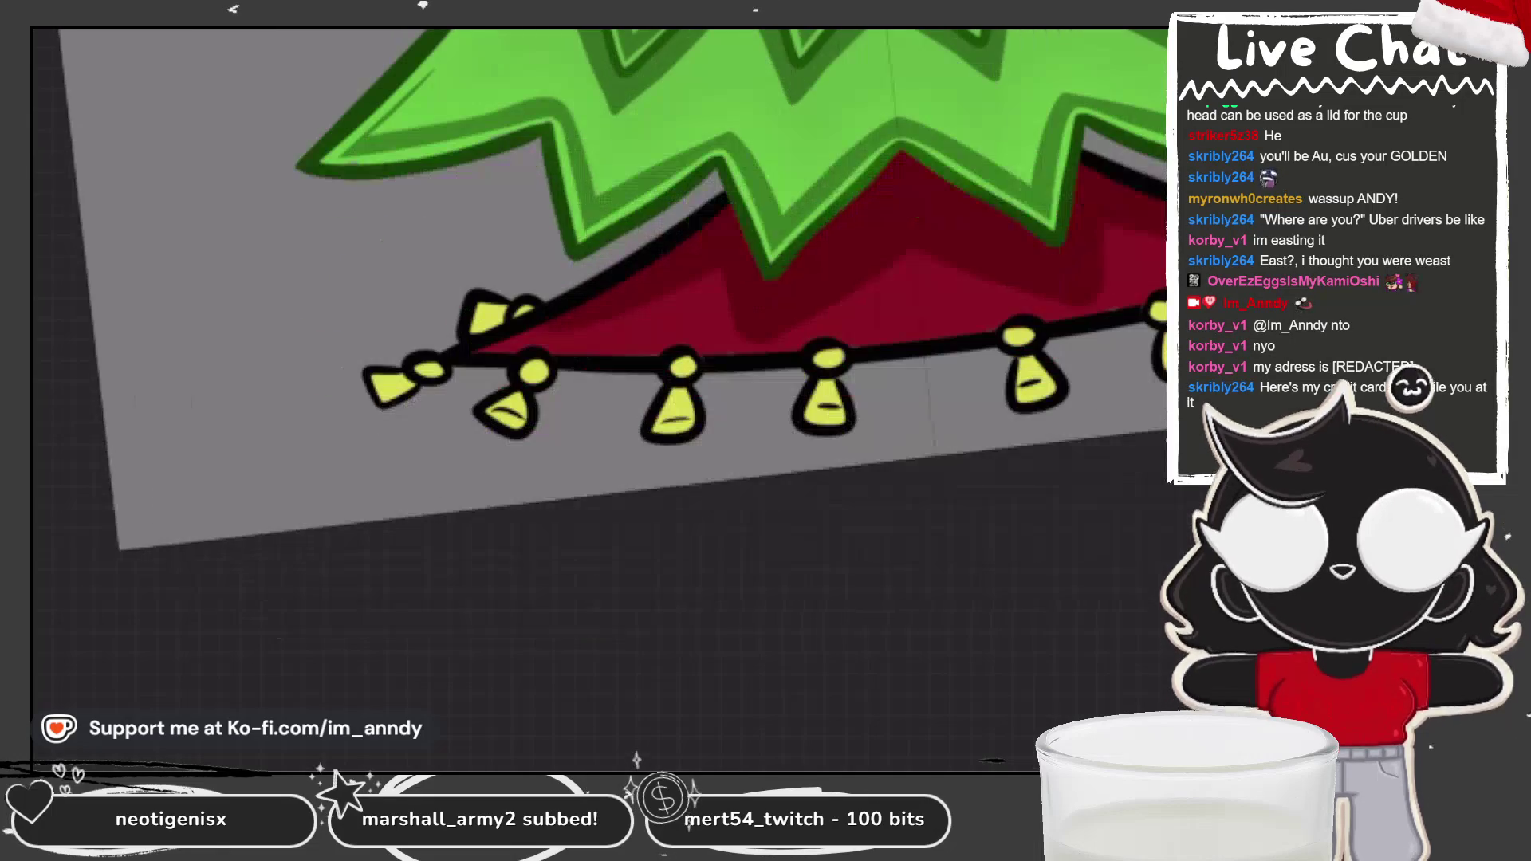
click(821, 357)
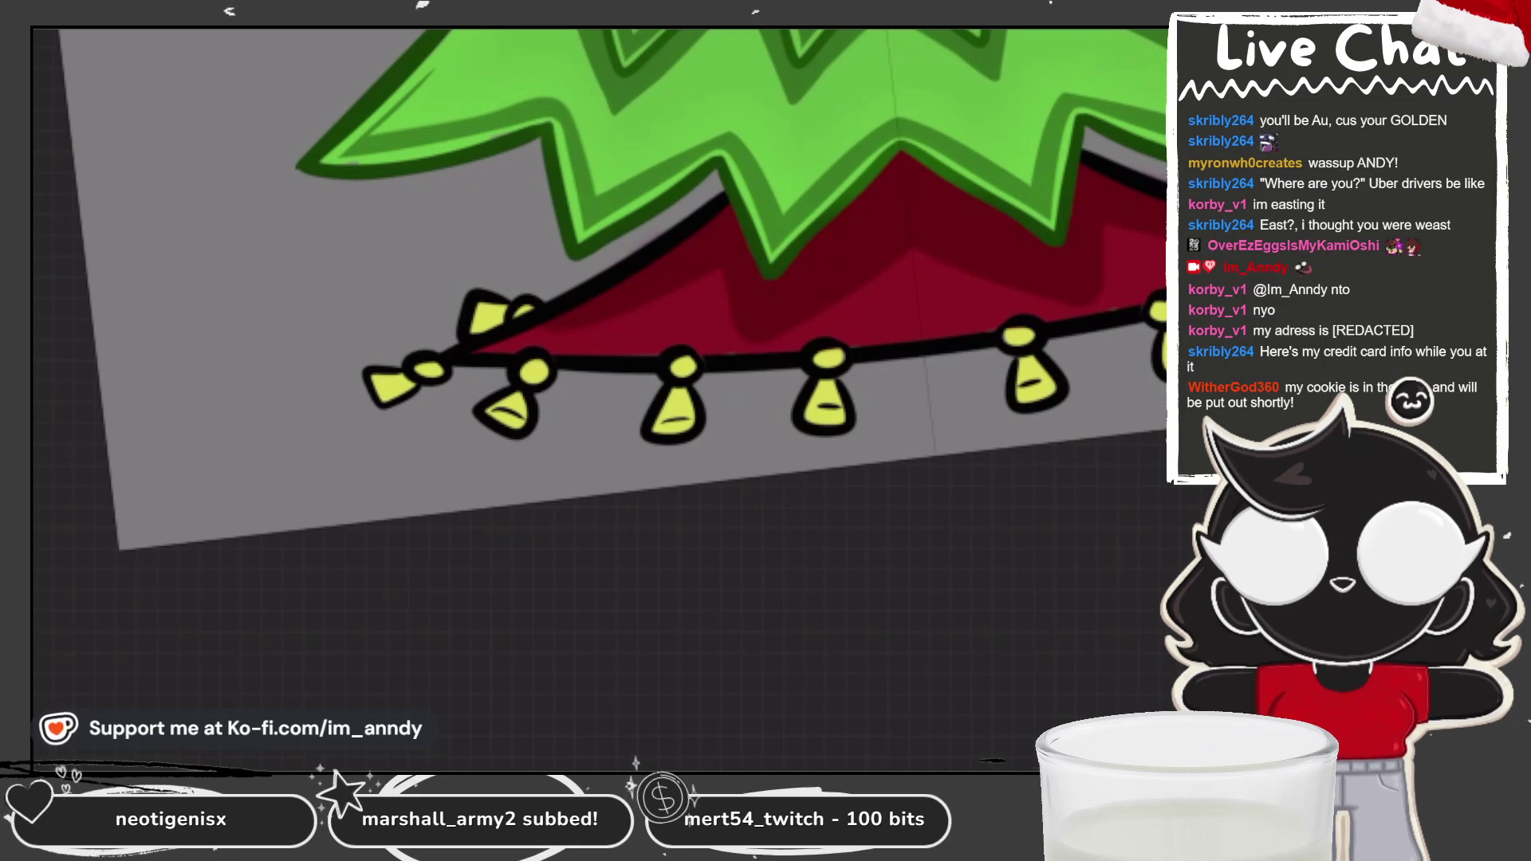
scroll(598, 343, up, 3)
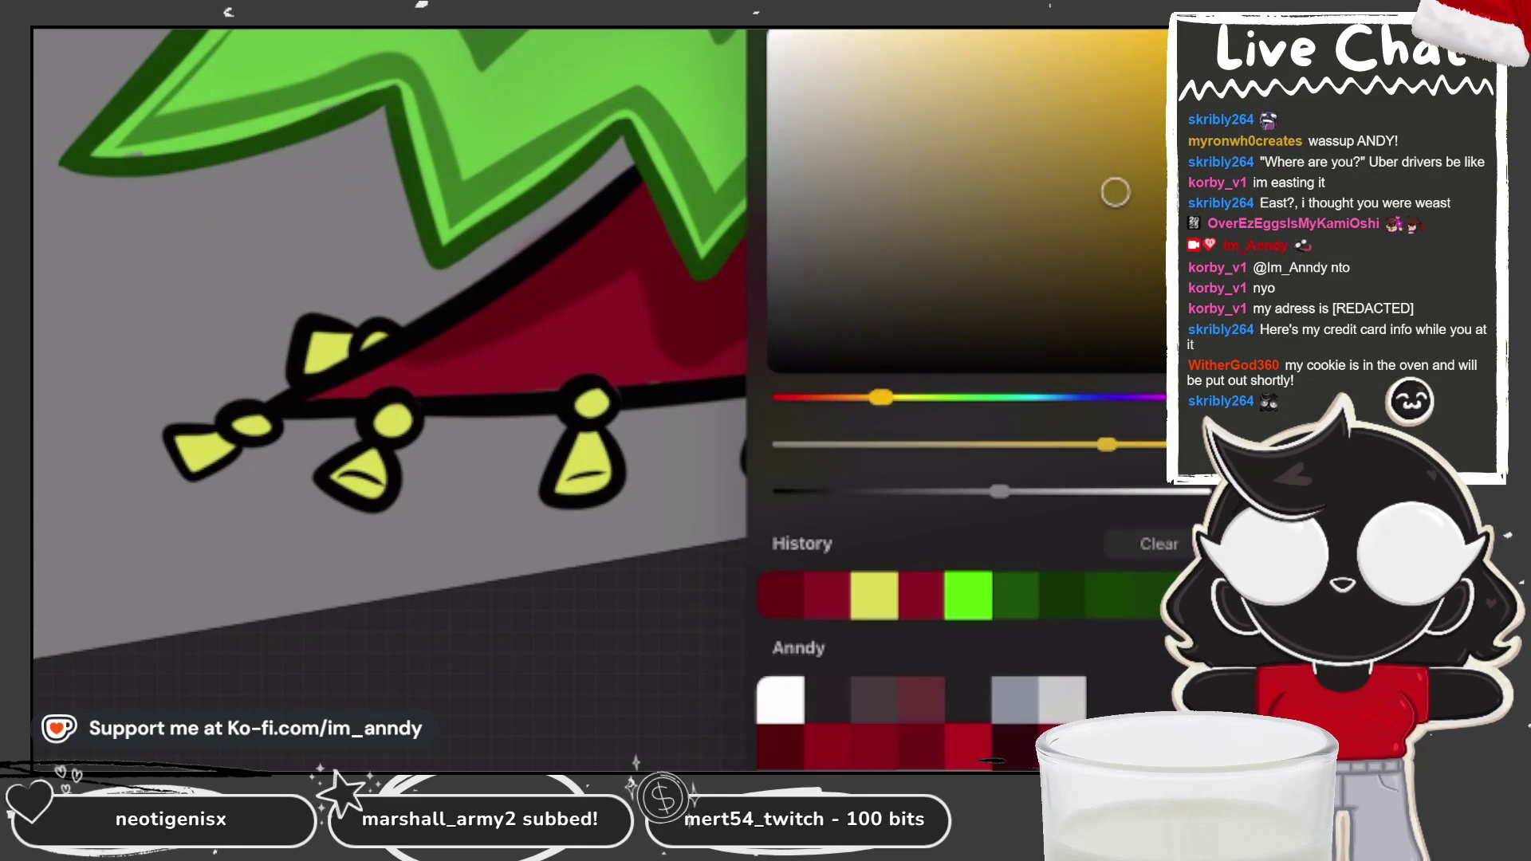
Step: Outline each yellow light bulb in dark gold
mouse_move(239, 371)
mouse_down()
mouse_move(343, 342)
mouse_move(259, 375)
mouse_move(222, 420)
mouse_move(232, 404)
mouse_move(199, 410)
mouse_move(203, 423)
mouse_up()
mouse_move(397, 435)
mouse_down()
mouse_move(386, 417)
mouse_move(335, 478)
mouse_move(393, 506)
mouse_move(393, 431)
mouse_up()
drag(590, 398, 606, 454)
mouse_move(786, 431)
mouse_down()
mouse_move(779, 403)
mouse_move(1040, 343)
mouse_move(815, 440)
mouse_up()
scroll(815, 441, down, 5)
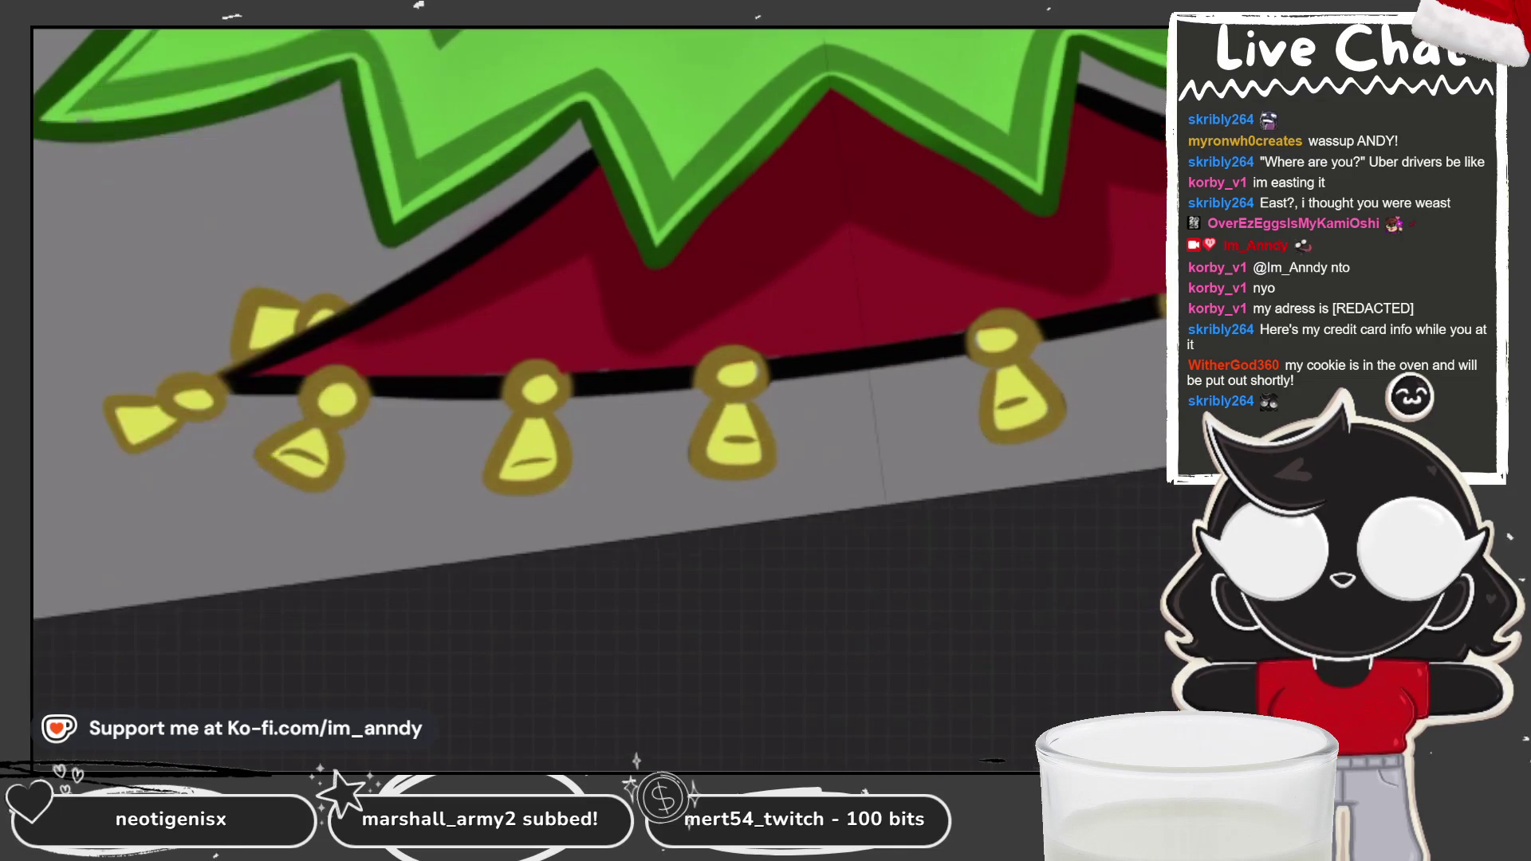
Step: On the skirt layer, pick dark red and try painting the black skirt edge
key(l)
click(957, 251)
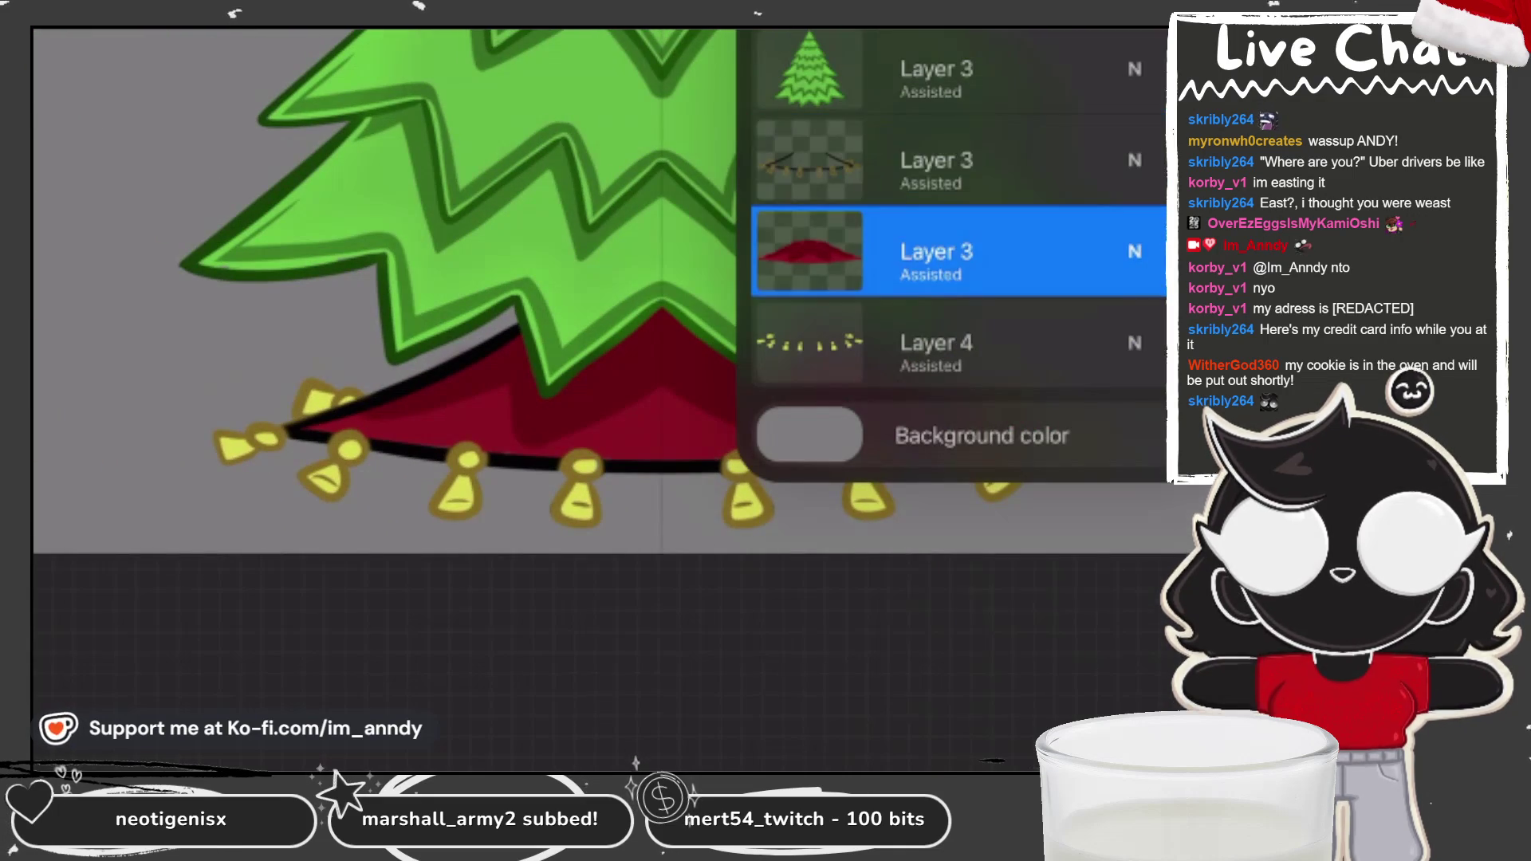
click(874, 595)
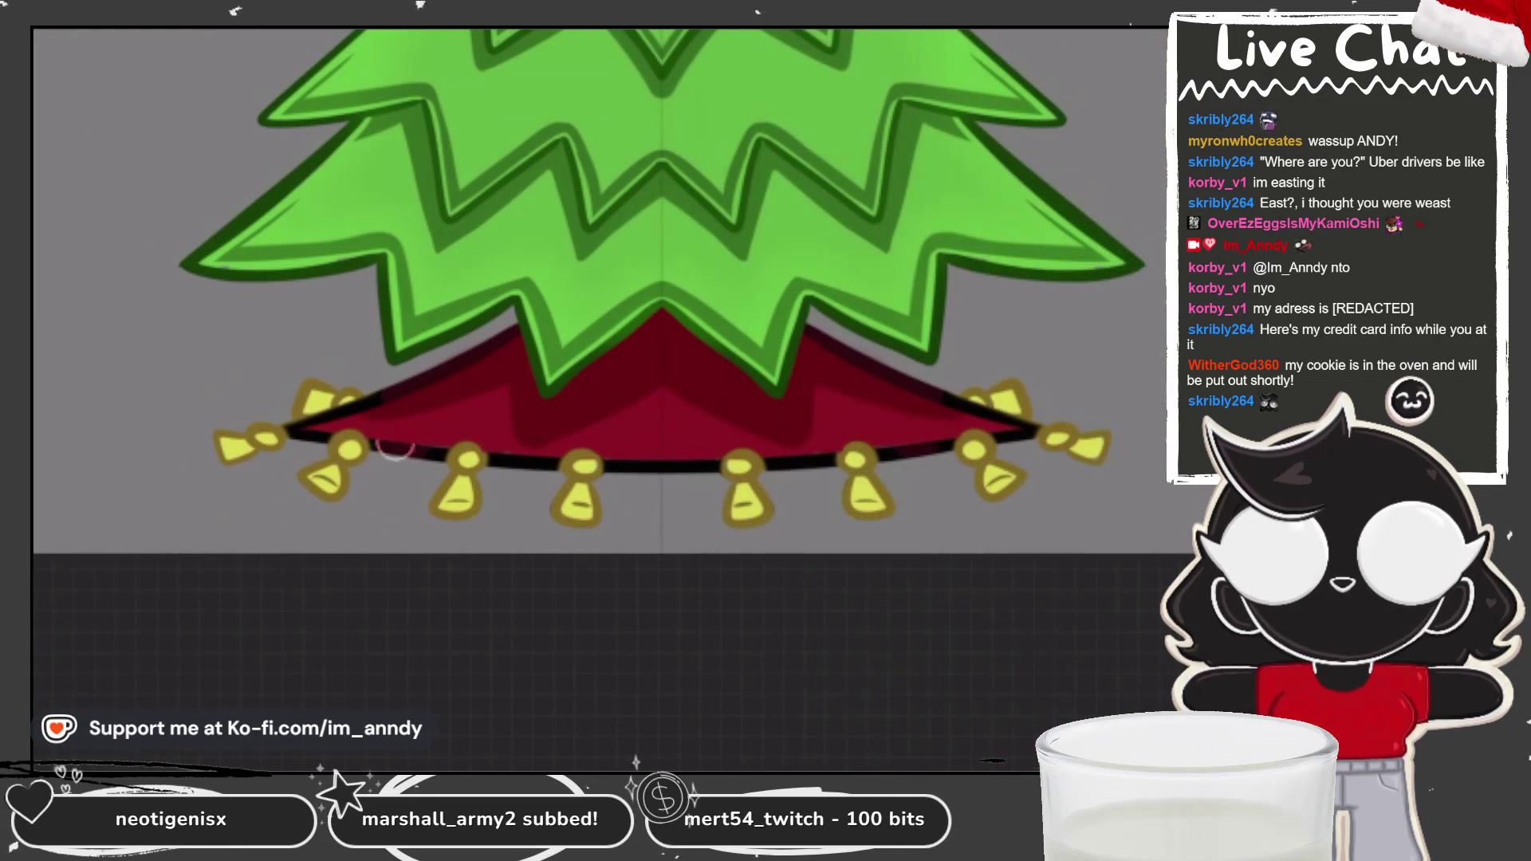
scroll(601, 397, up, 5)
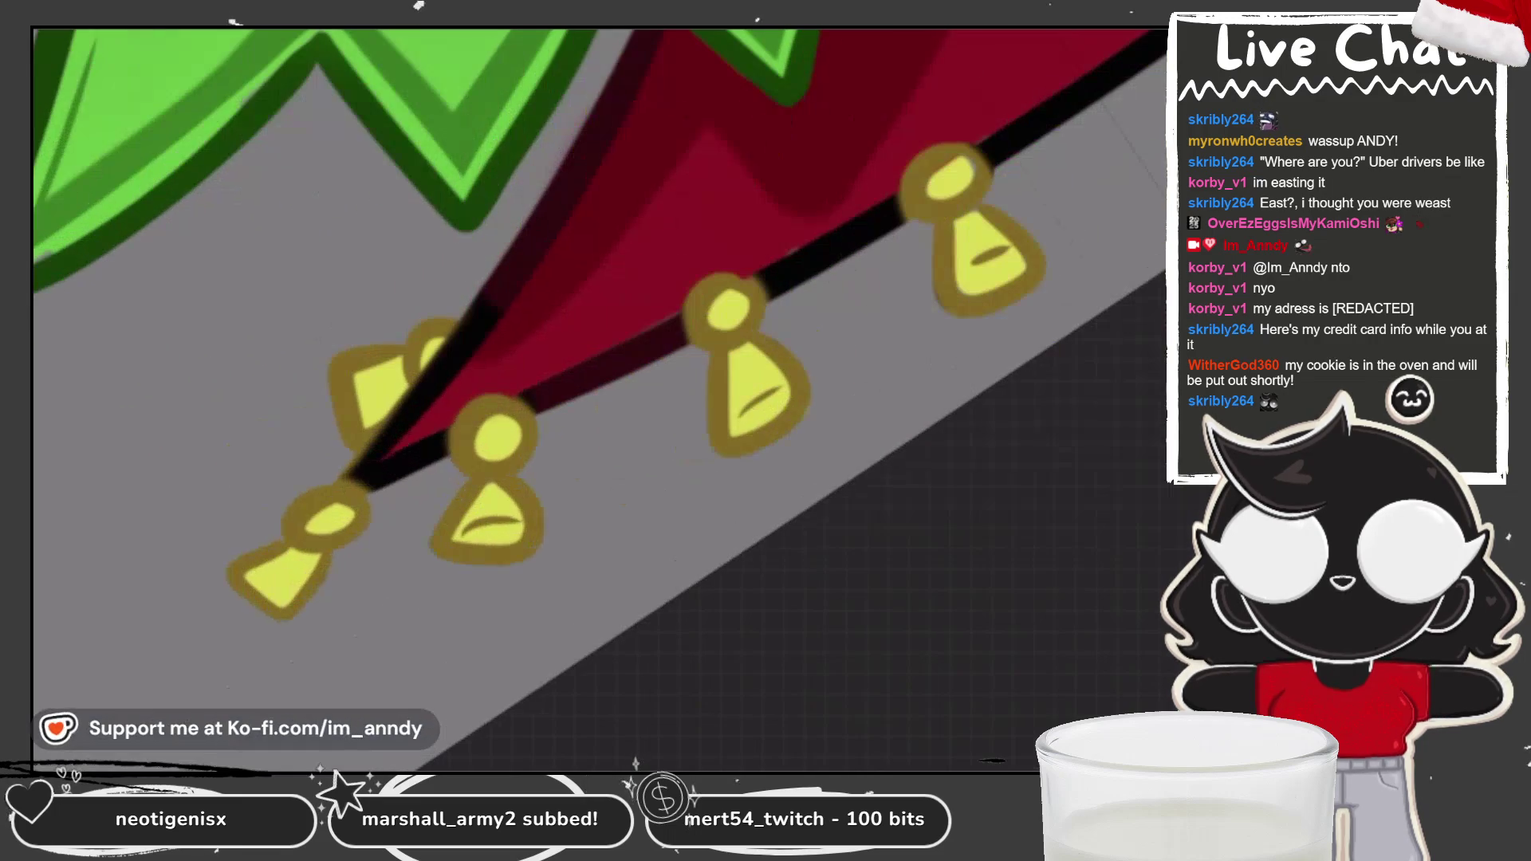
drag(490, 307, 355, 456)
key(ctrl+z)
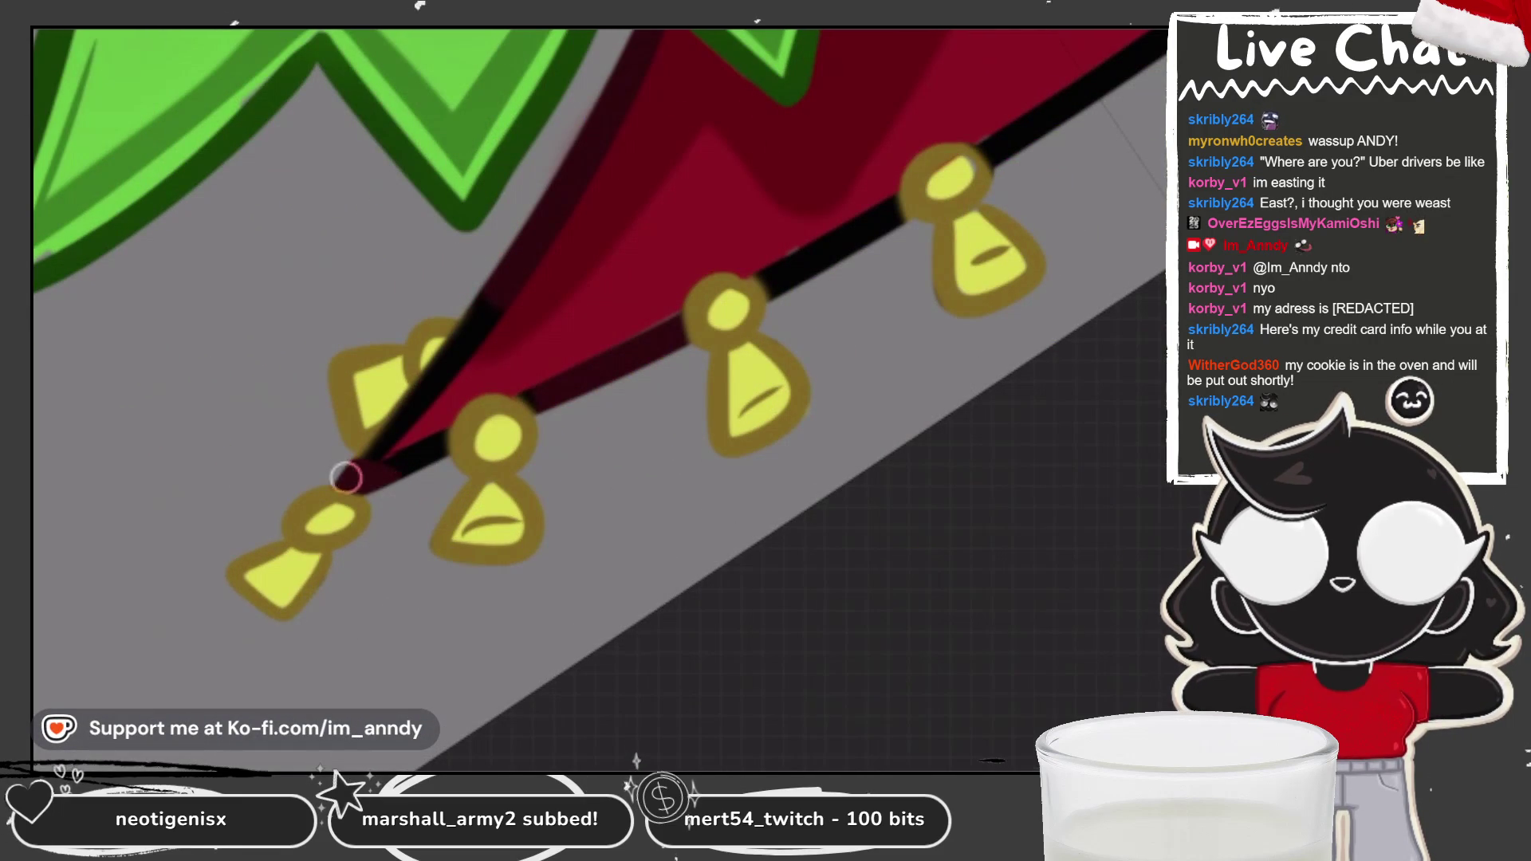
Step: Recolour the skirt's black edge dark red from the left bulbs to the right
drag(386, 483, 495, 301)
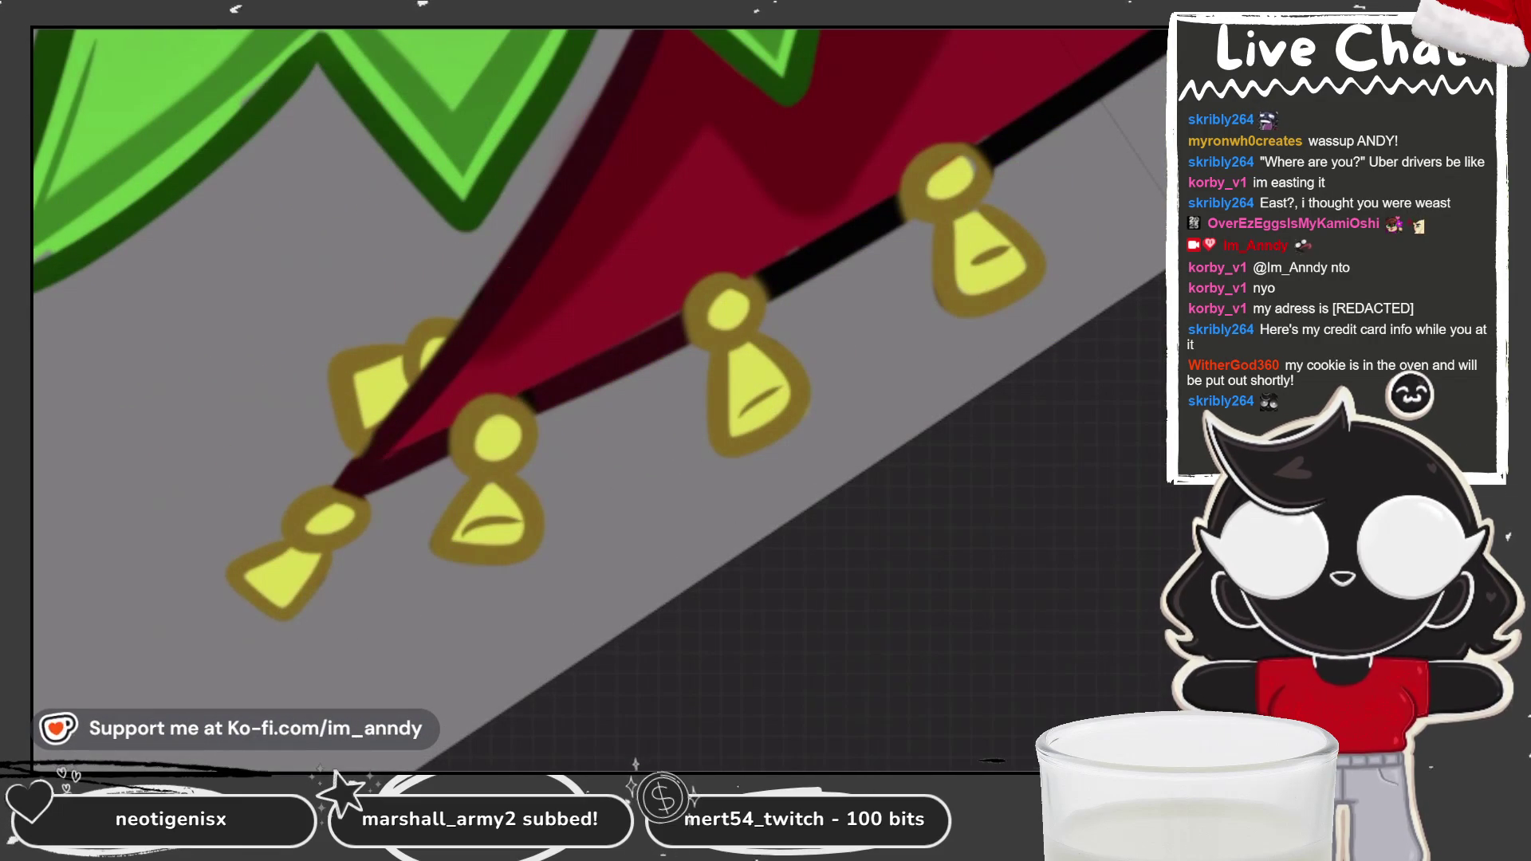
drag(767, 264, 886, 223)
scroll(886, 222, up, 2)
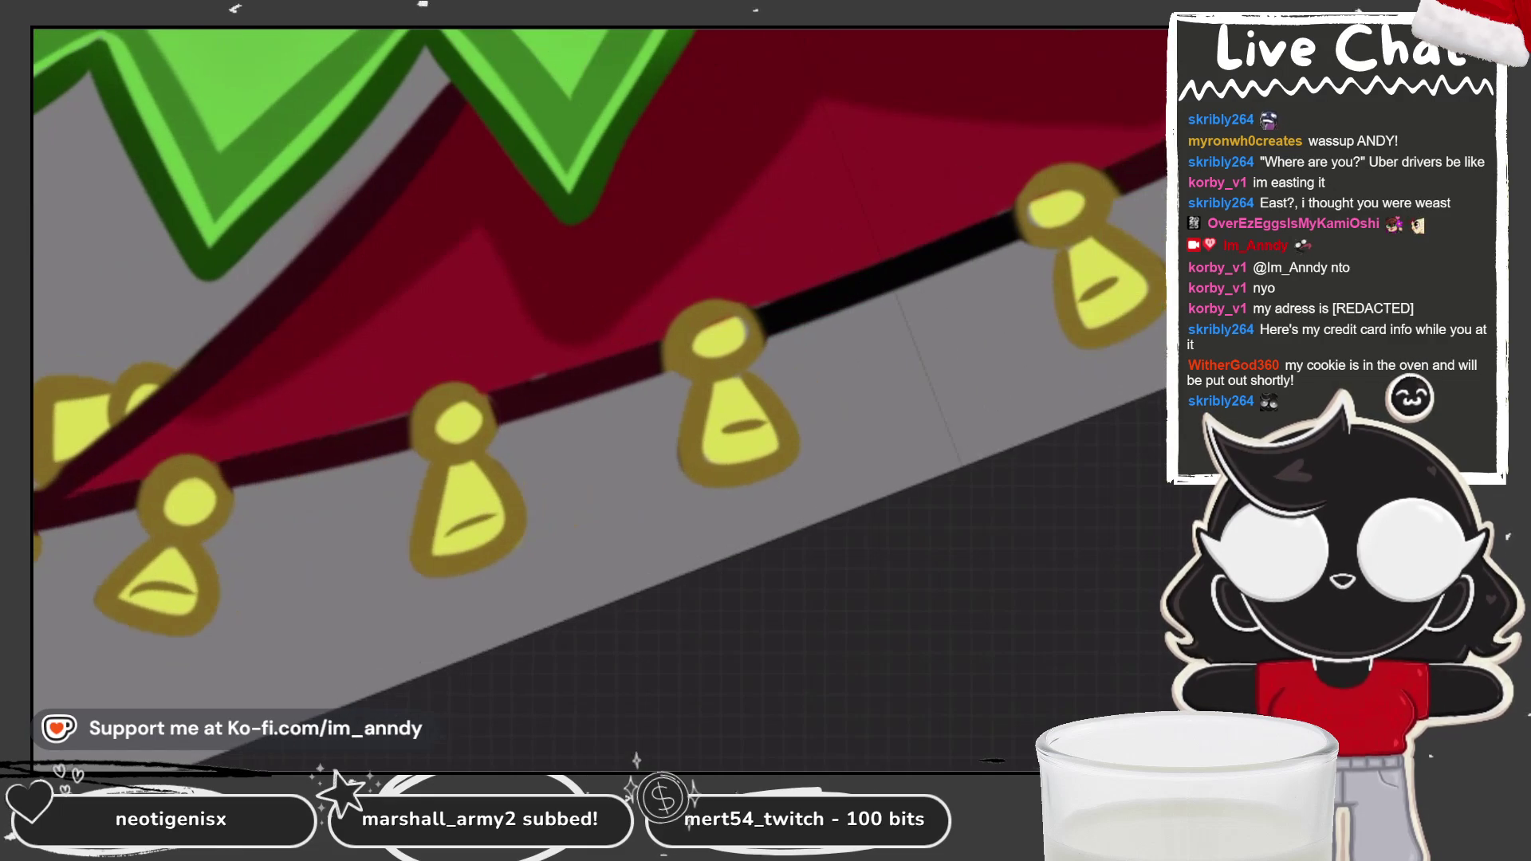
drag(829, 302, 969, 236)
drag(901, 271, 851, 300)
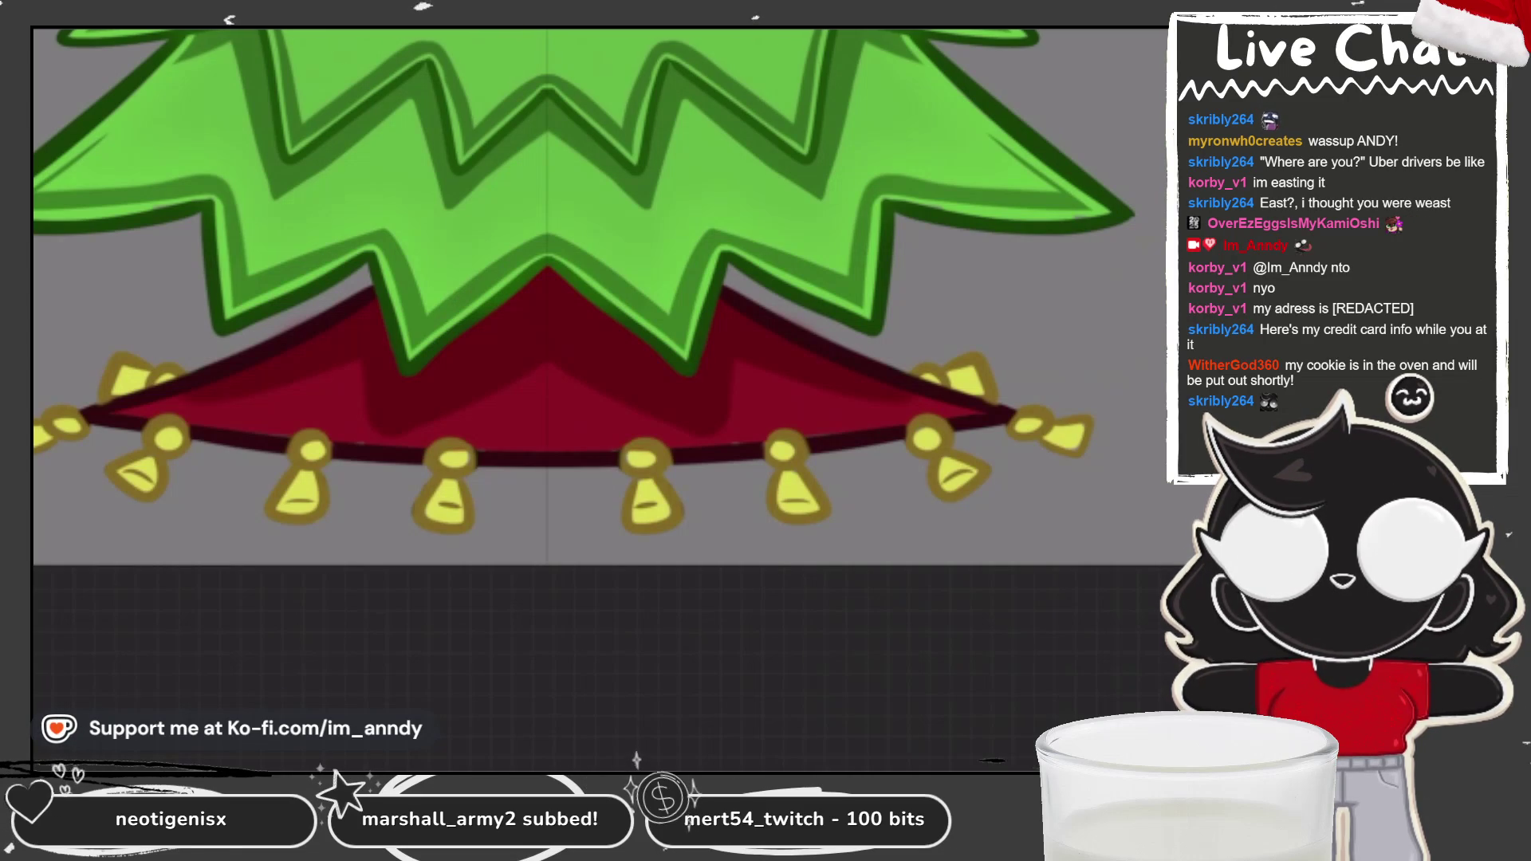
scroll(551, 319, down, 5)
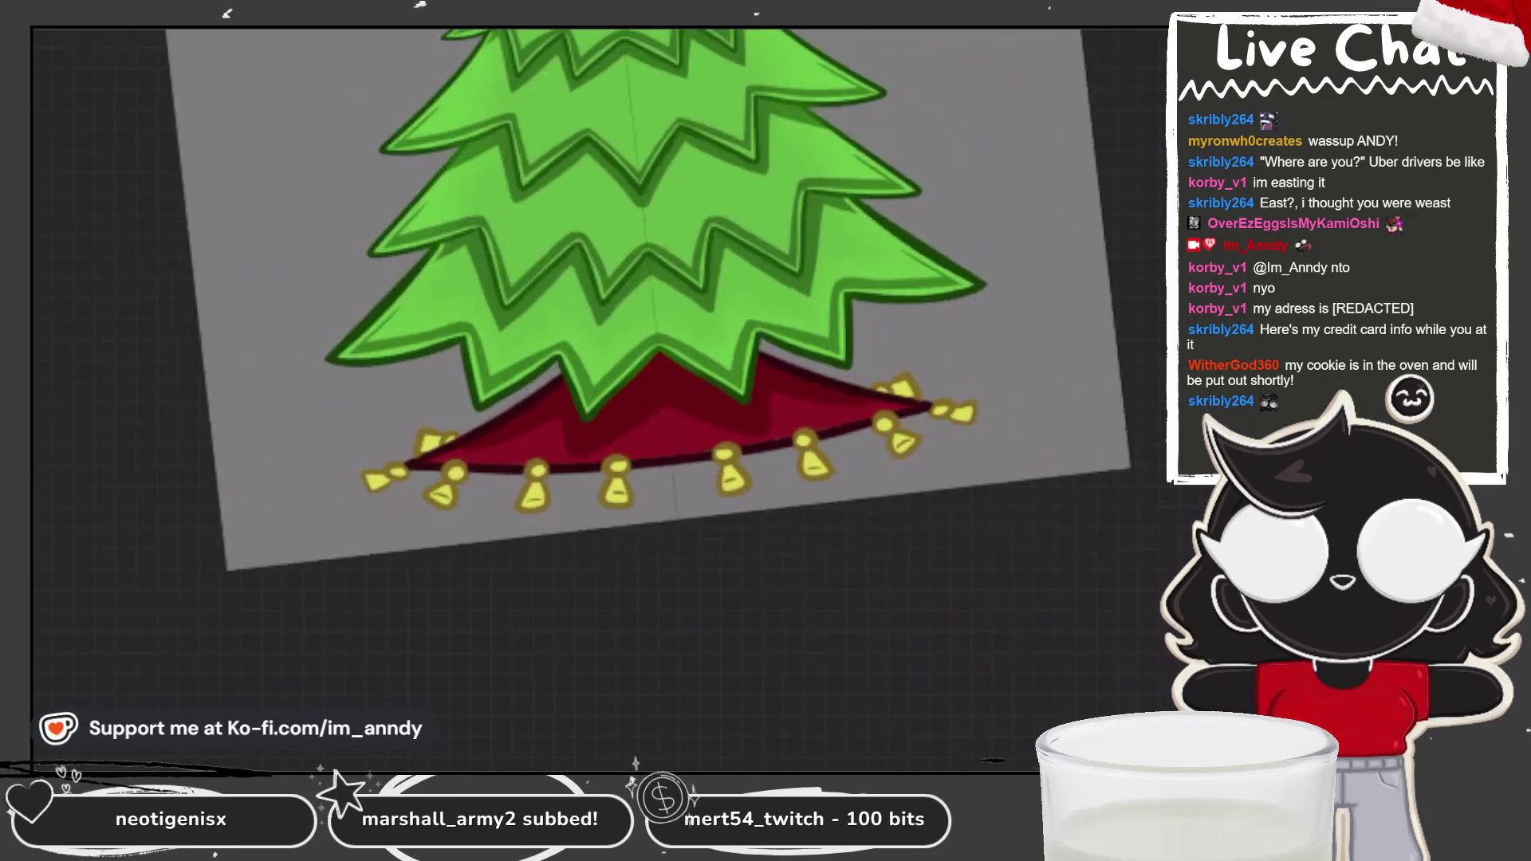
Step: Merge the skirt, string and lights layers into one layer
key(l)
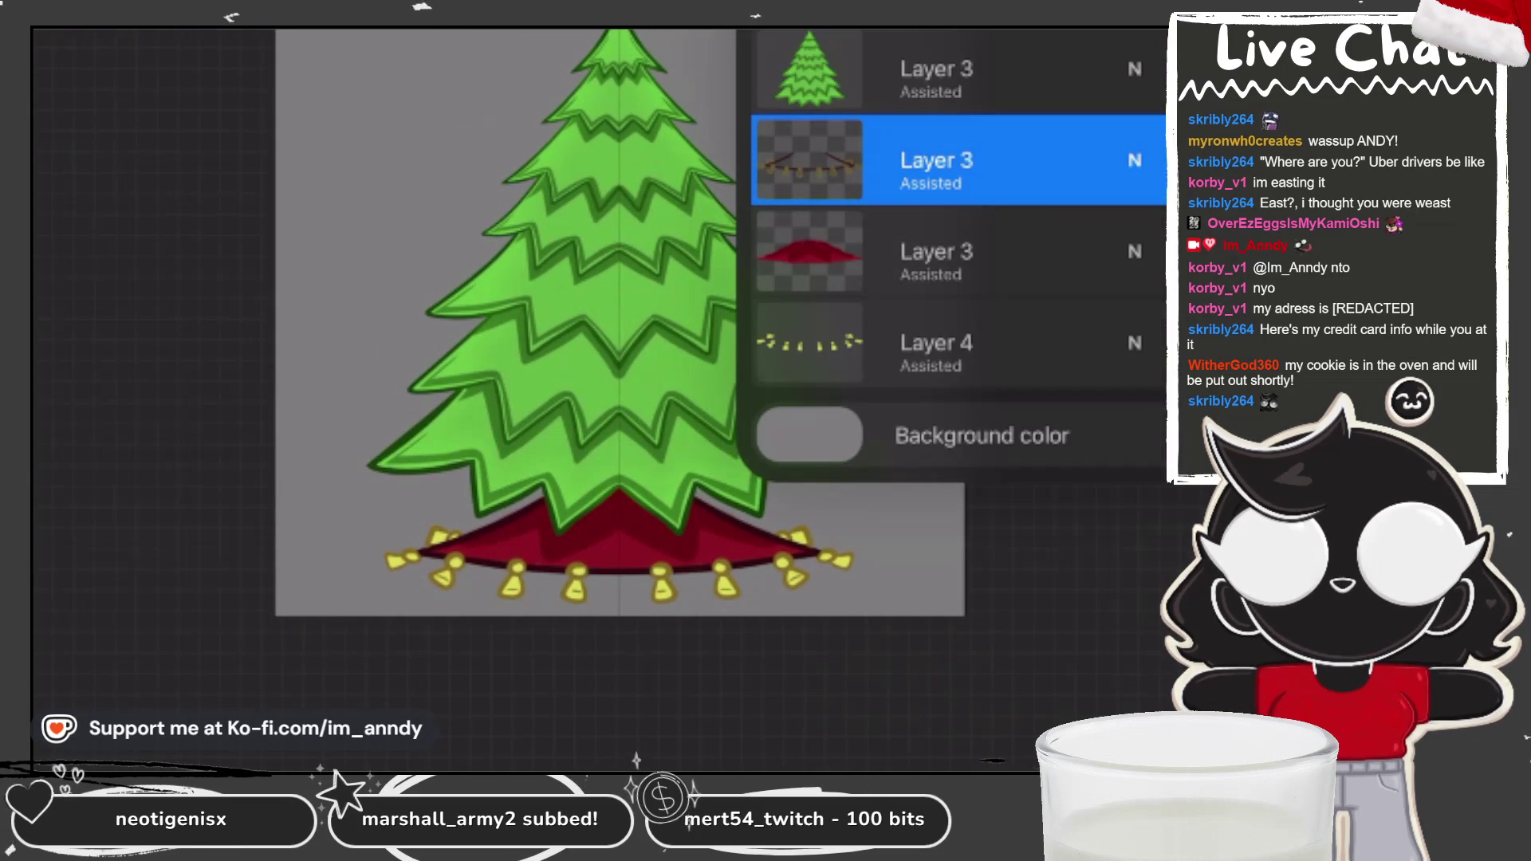
key(ctrl+e)
key(ctrl+e)
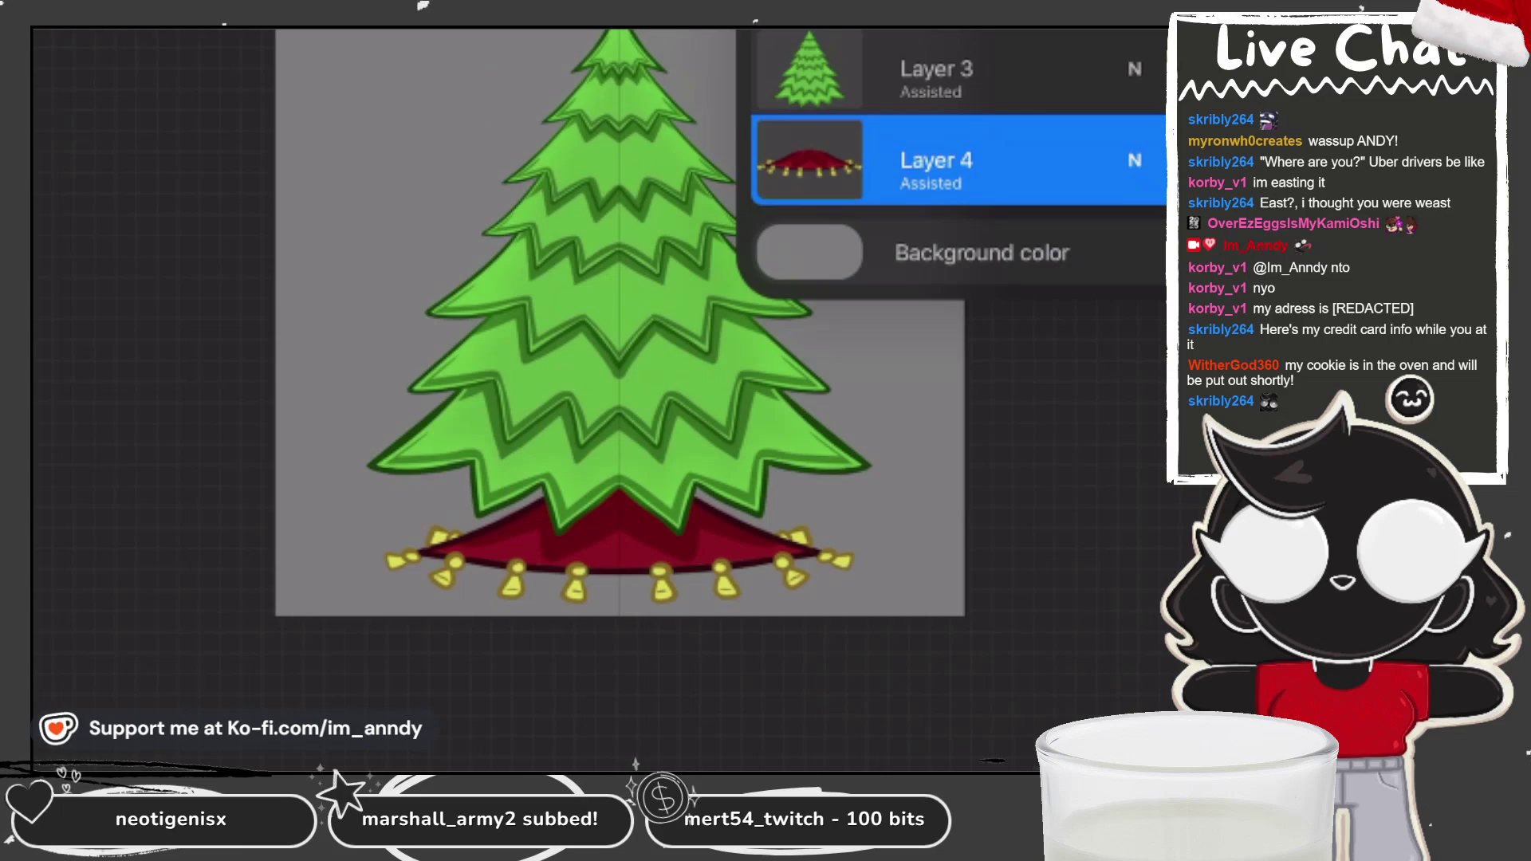
scroll(559, 359, down, 5)
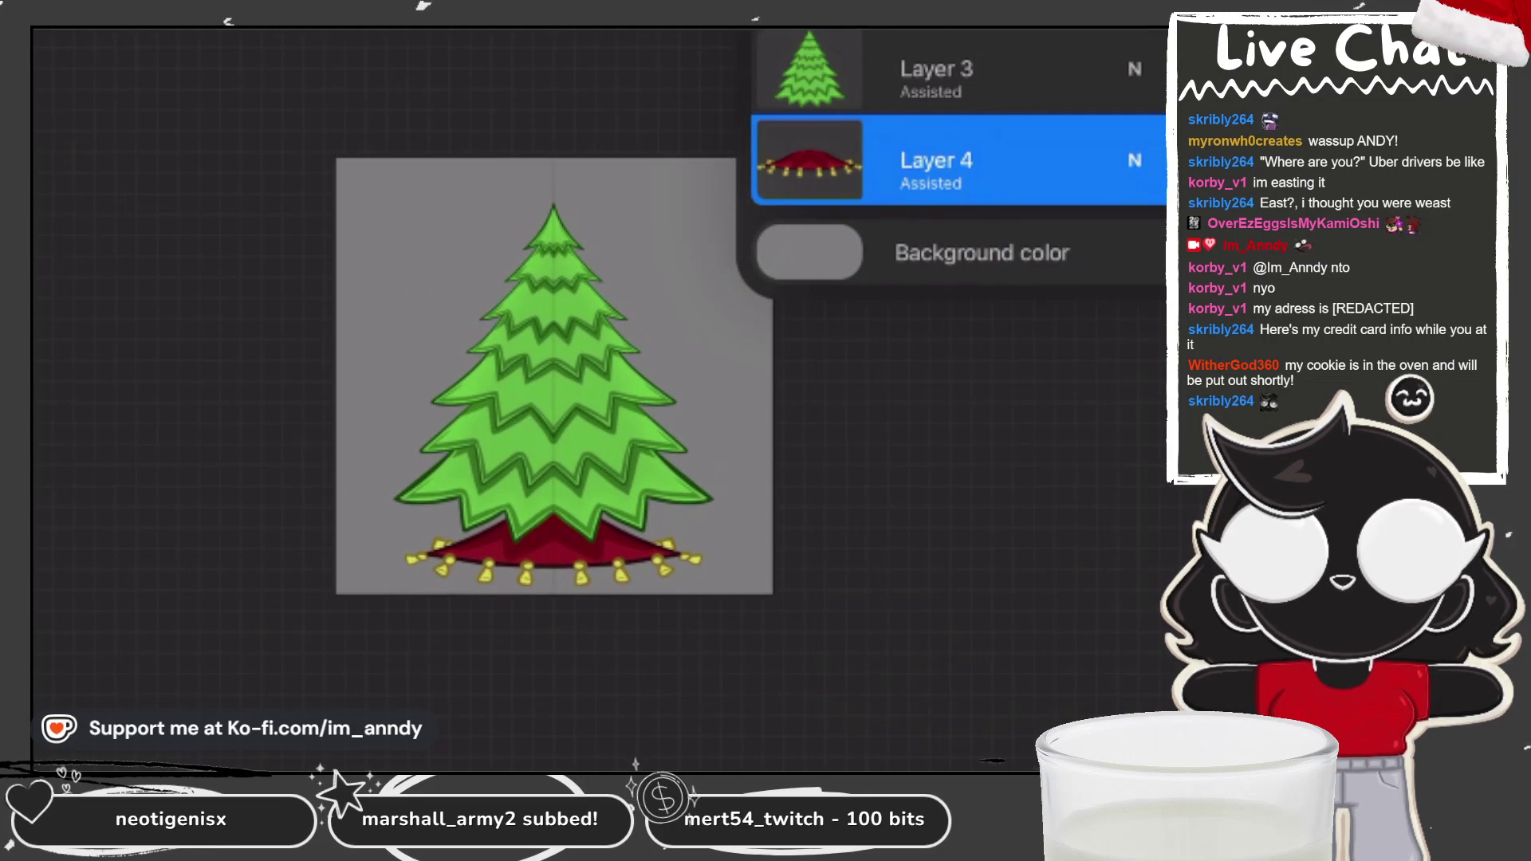
scroll(574, 398, up, 5)
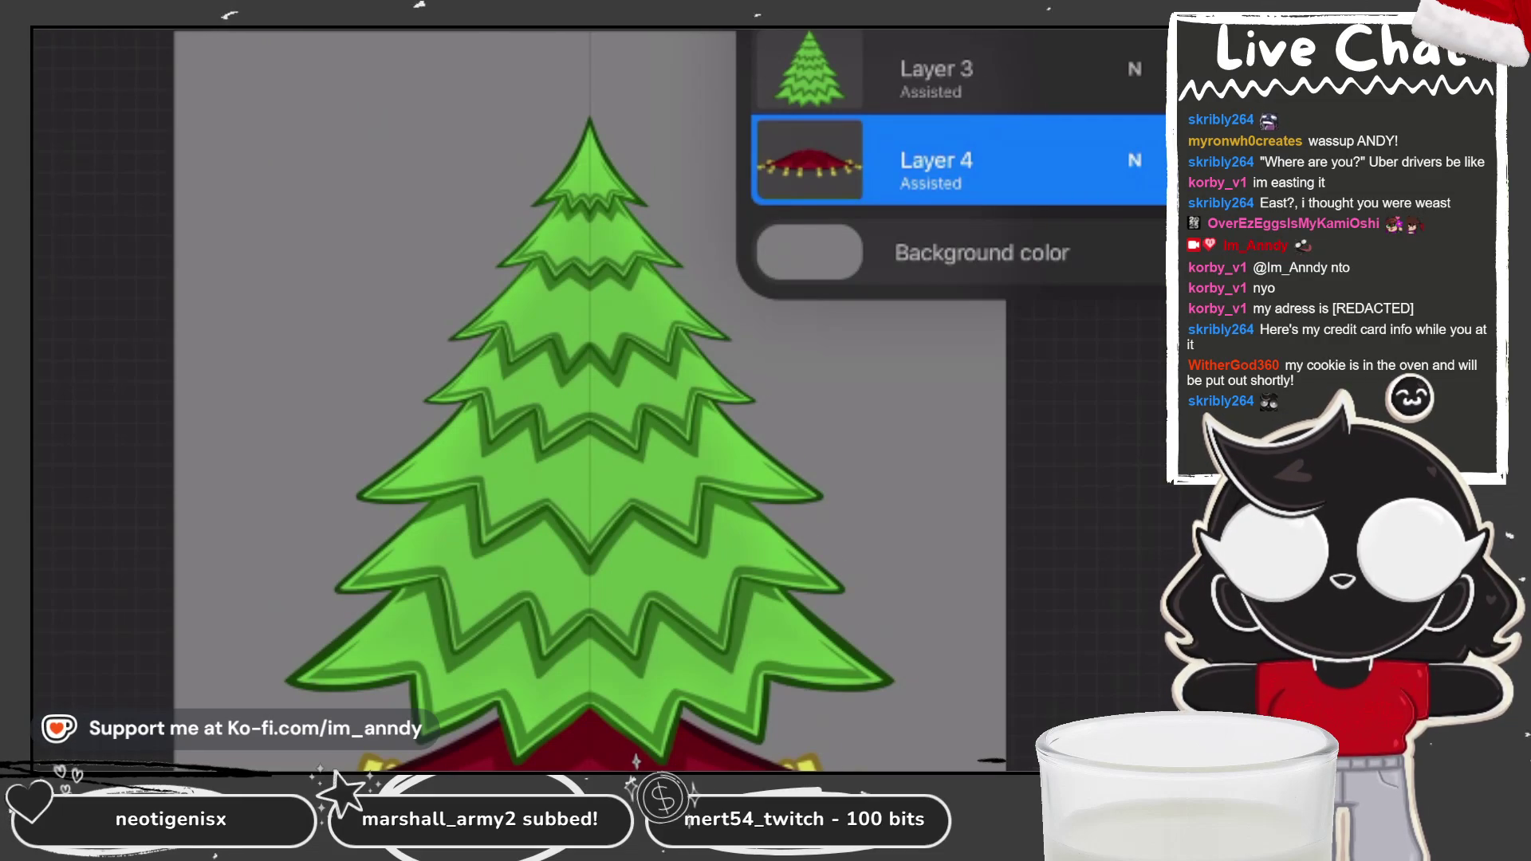
scroll(558, 399, up, 2)
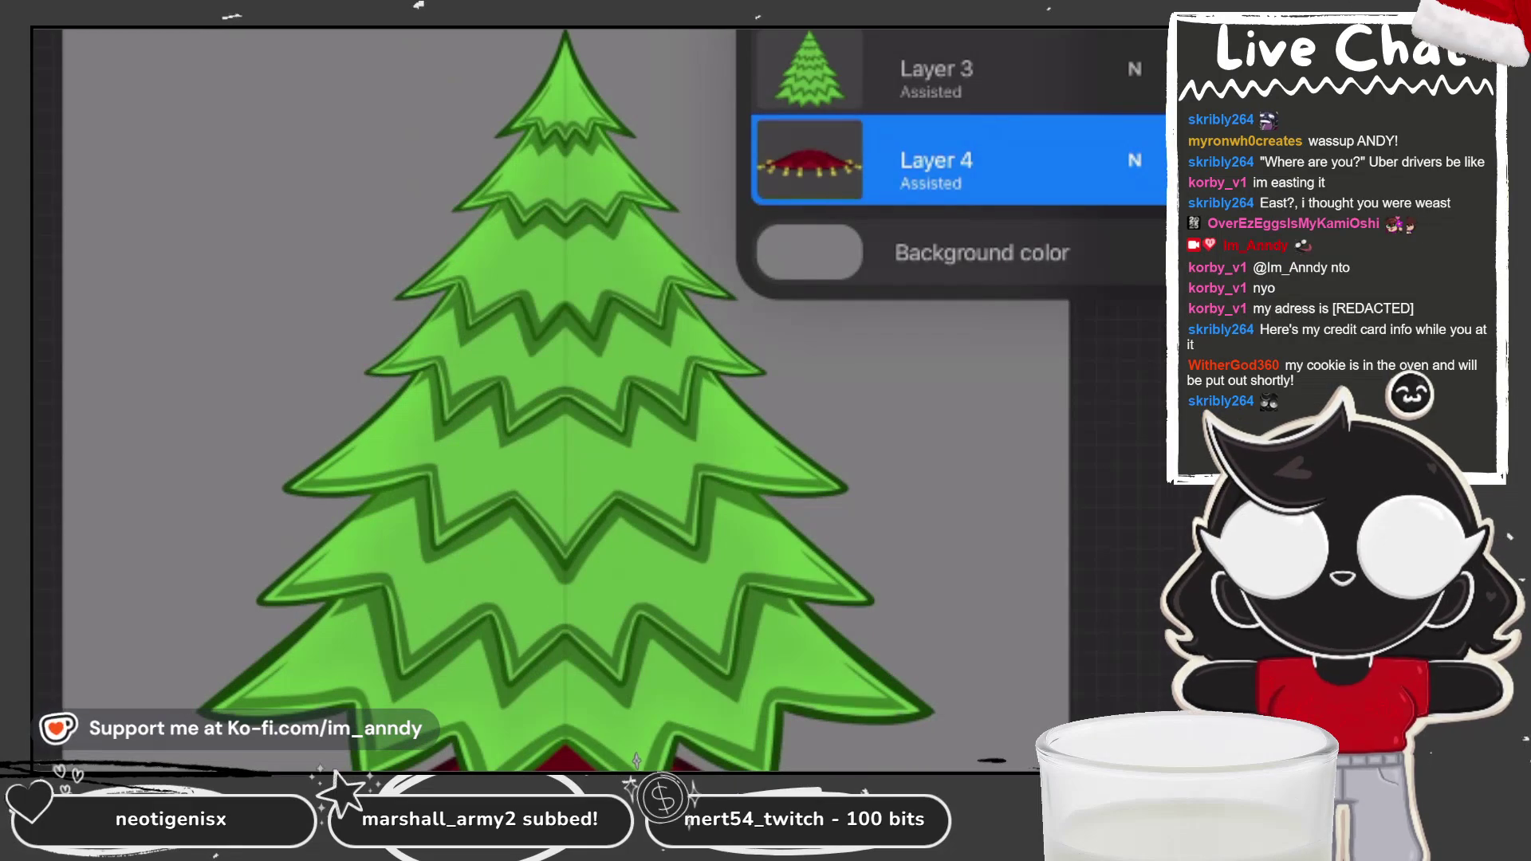
Step: Merge the tree layer down, then undo so the tree stays separate on Layer 3
click(937, 72)
click(937, 72)
click(917, 478)
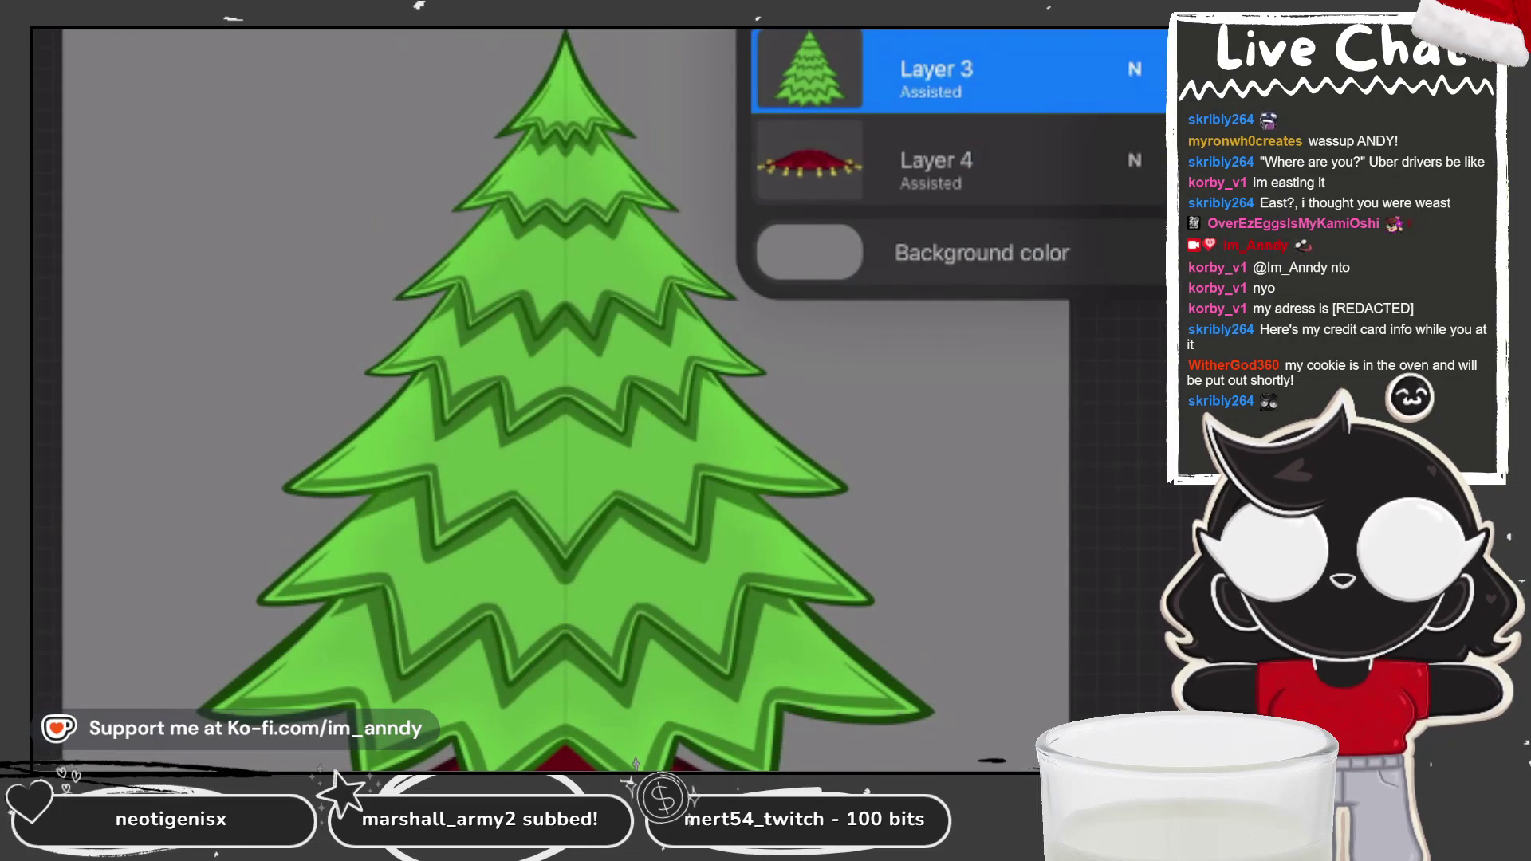
drag(937, 159, 937, 112)
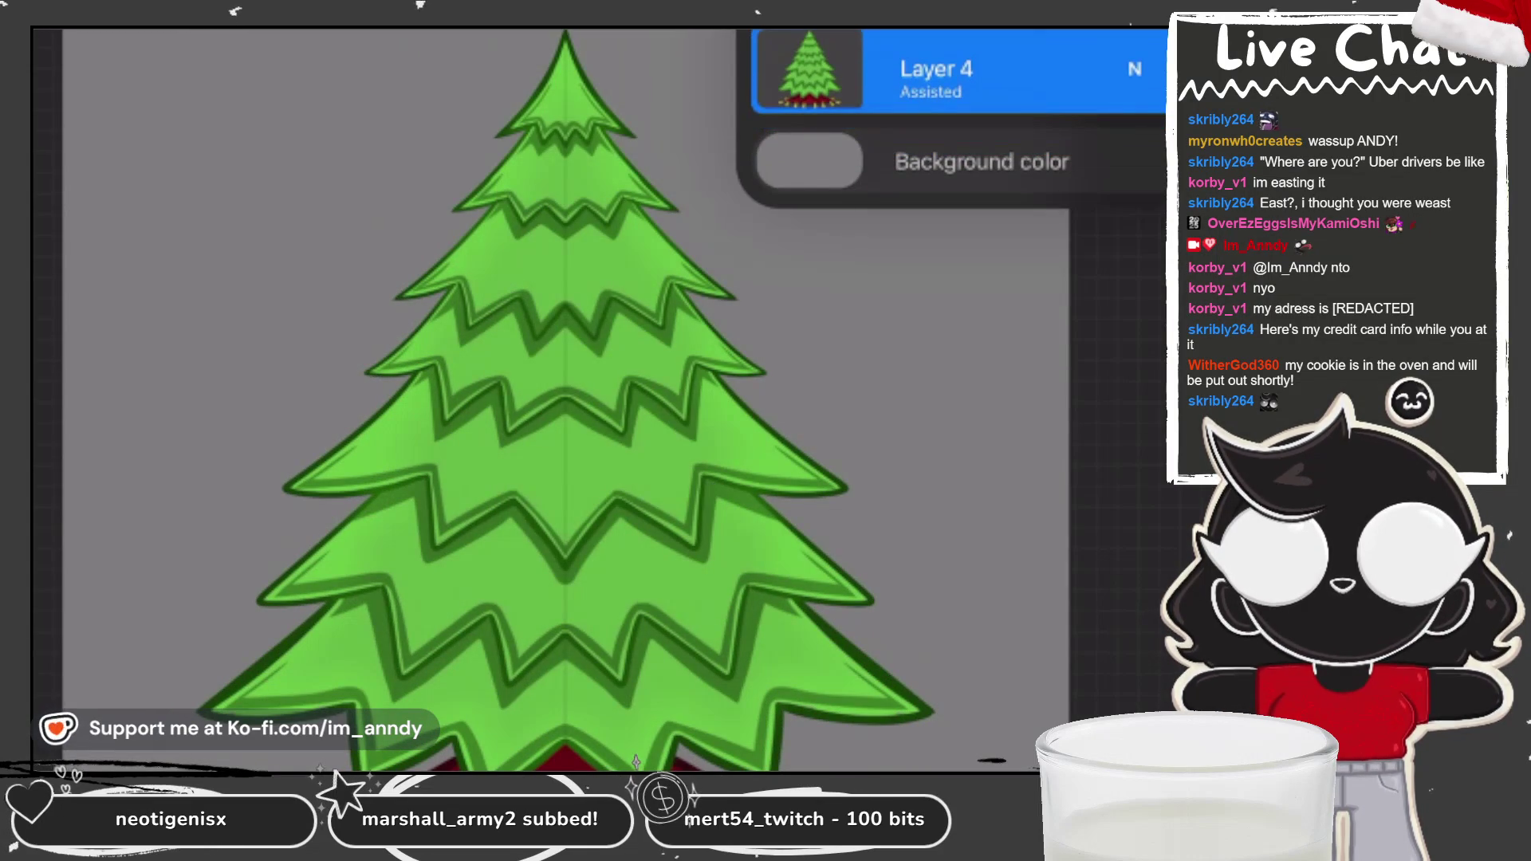
key(ctrl+z)
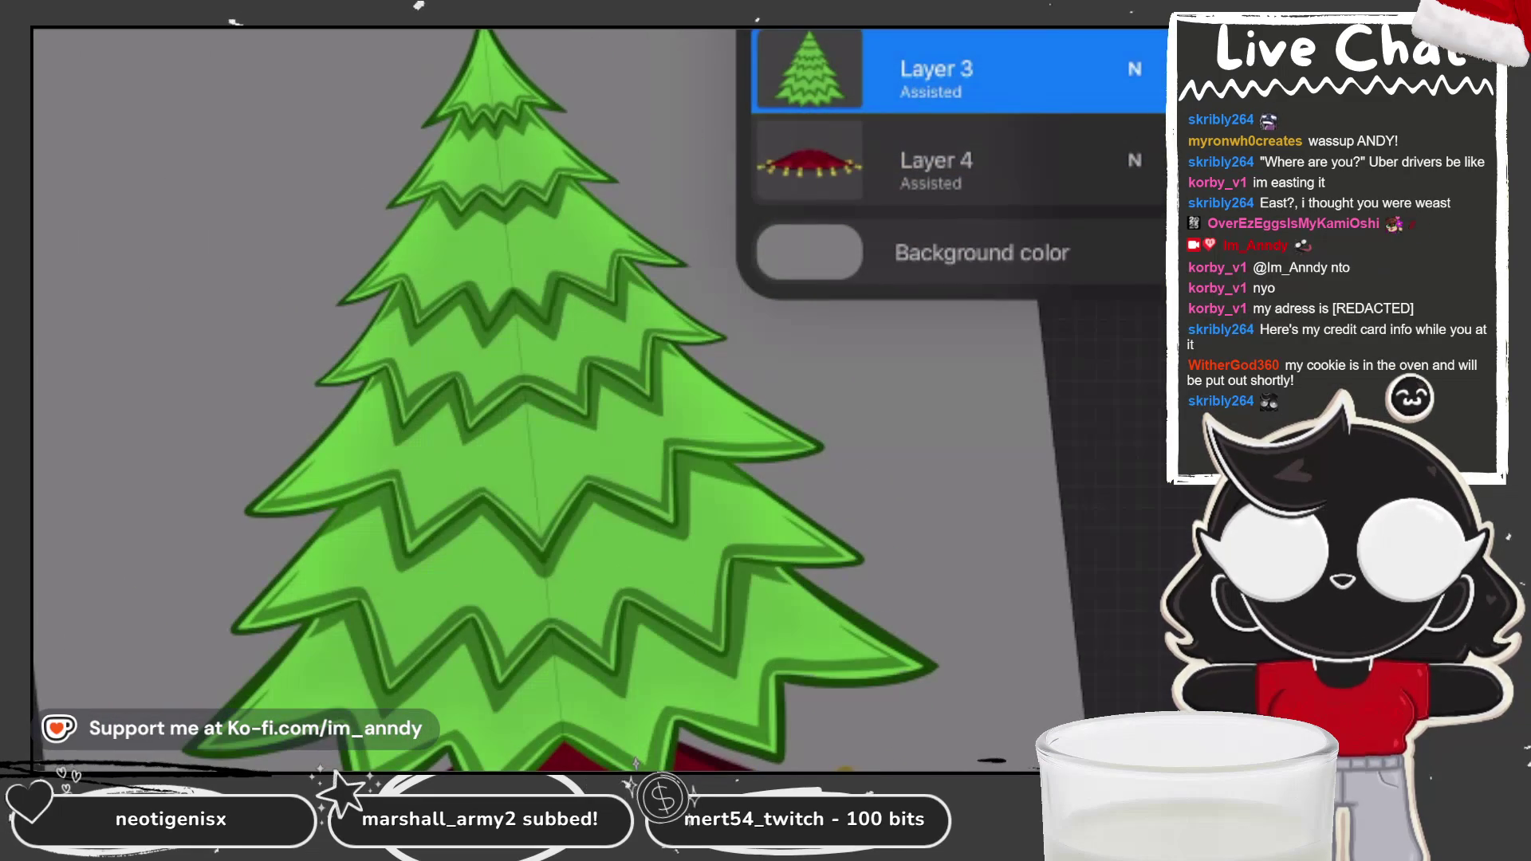